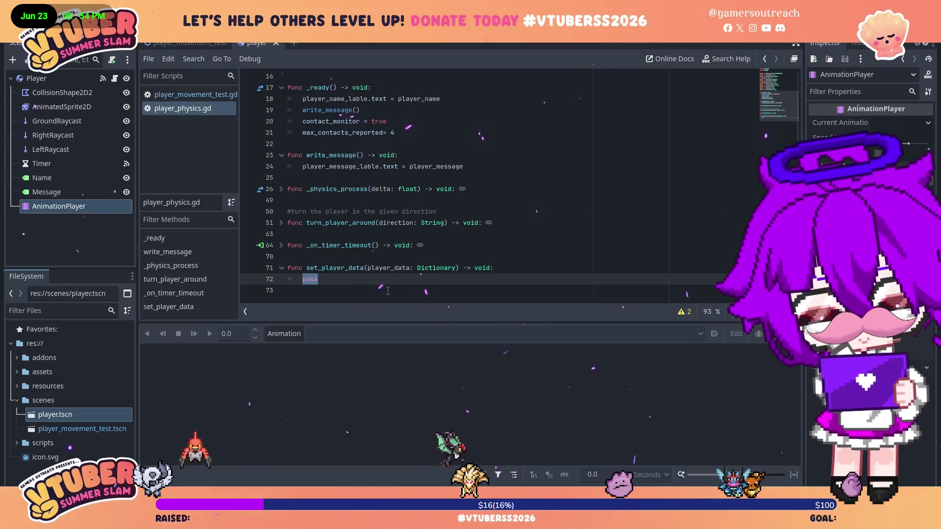
Step: In set_player_data, assign player_name = player_data["viewer"]
key(Escape)
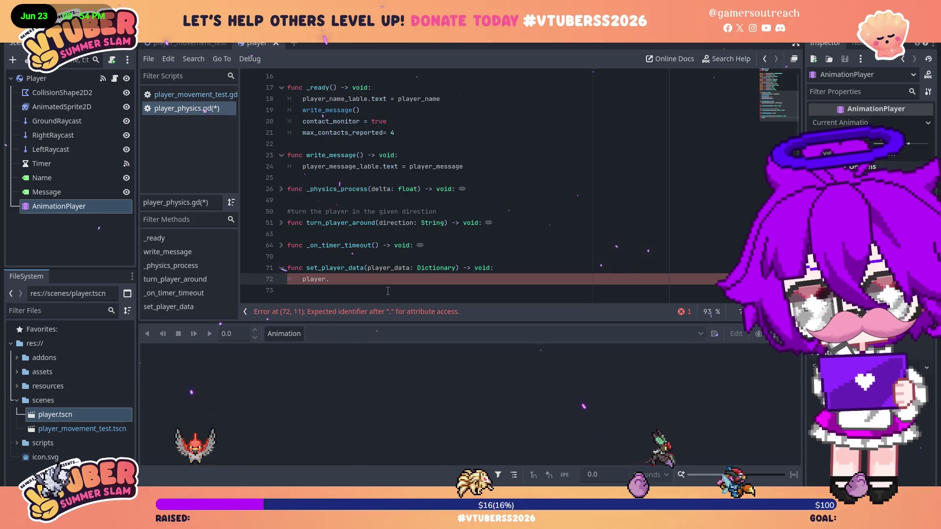
scroll(392, 288, up, 2)
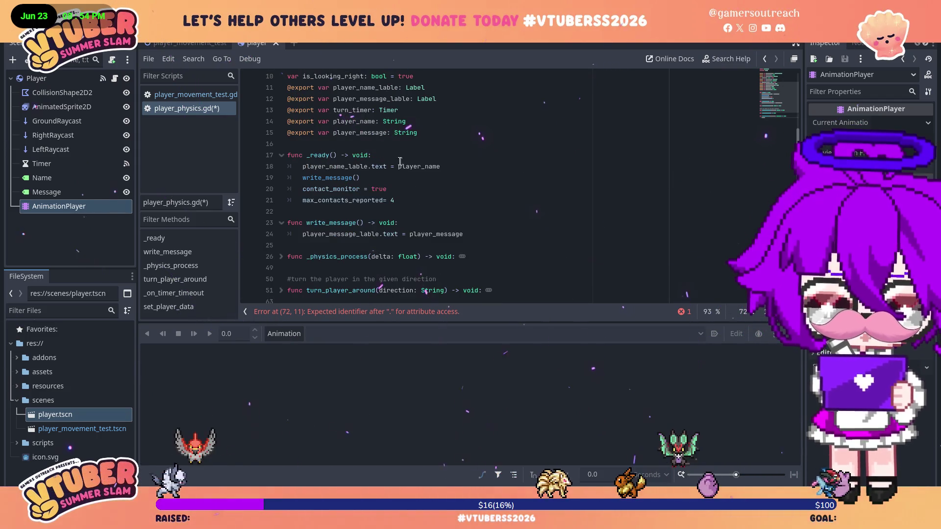
scroll(452, 182, down, 2)
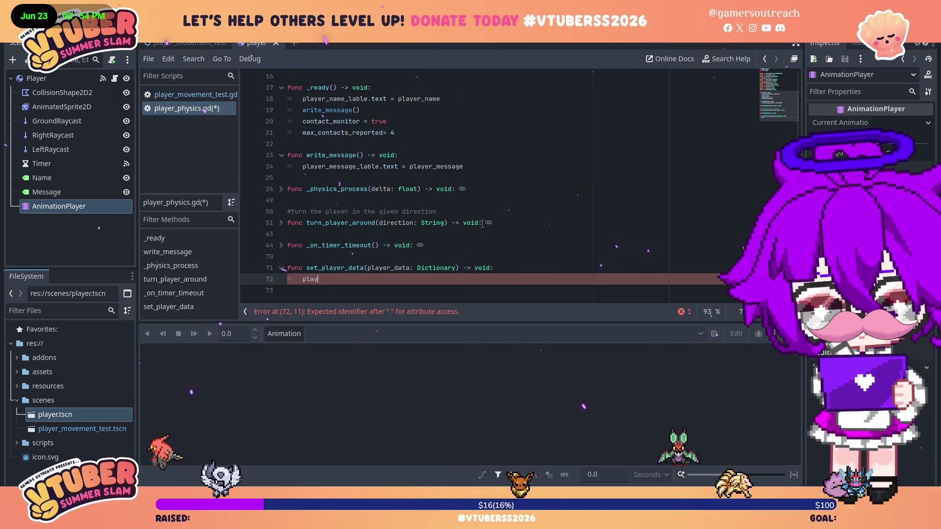
key(BackSpace)
key(BackSpace)
key(BackSpace)
text(er)
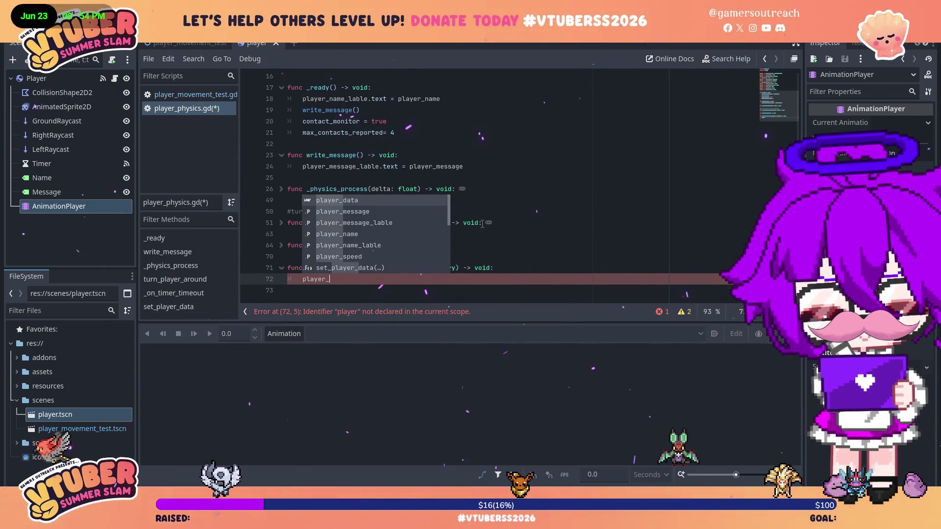
text(_name)
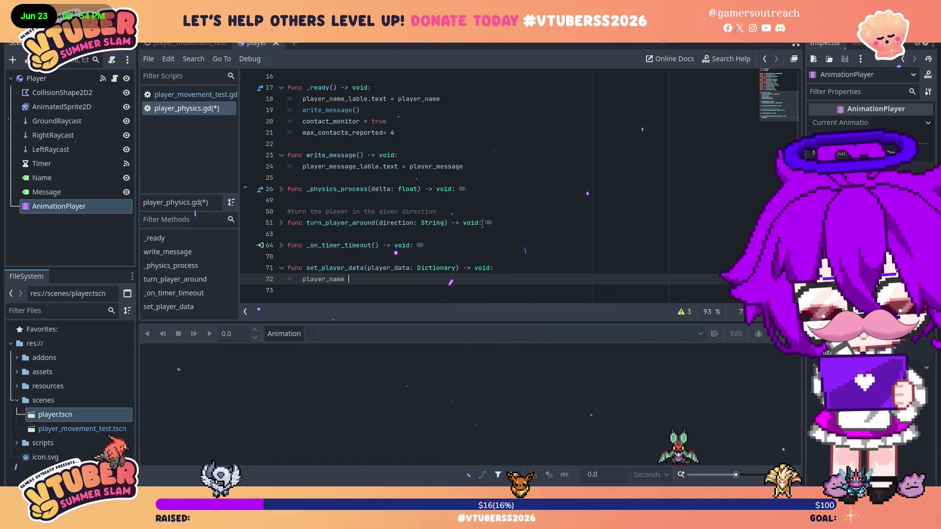
text( = player_data)
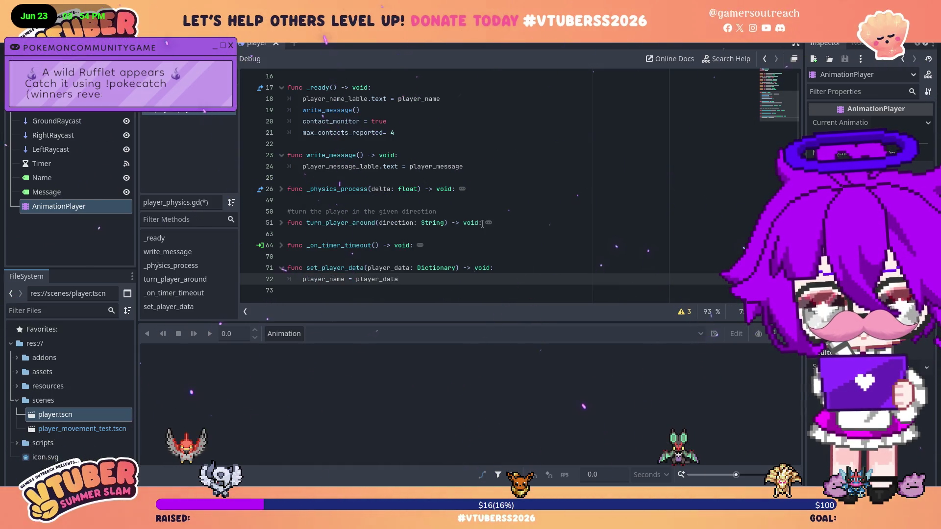
text([")
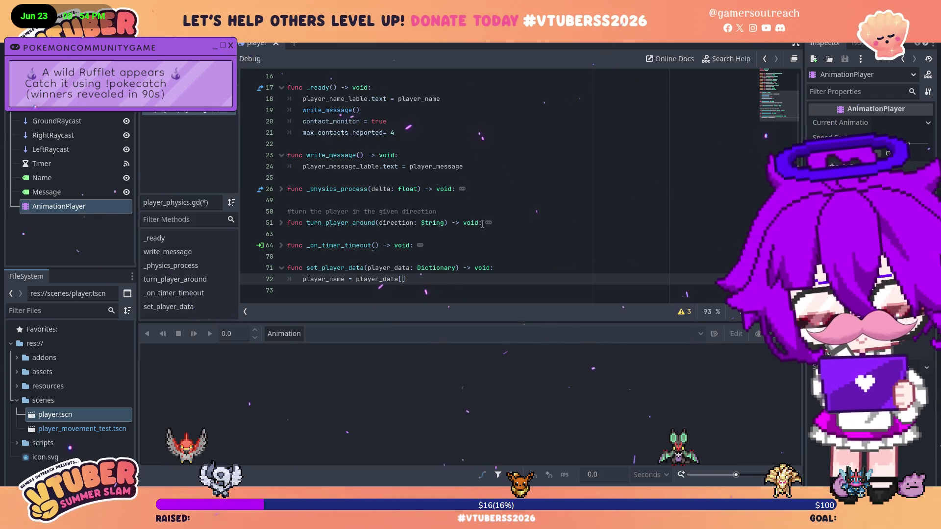
text(viwer)
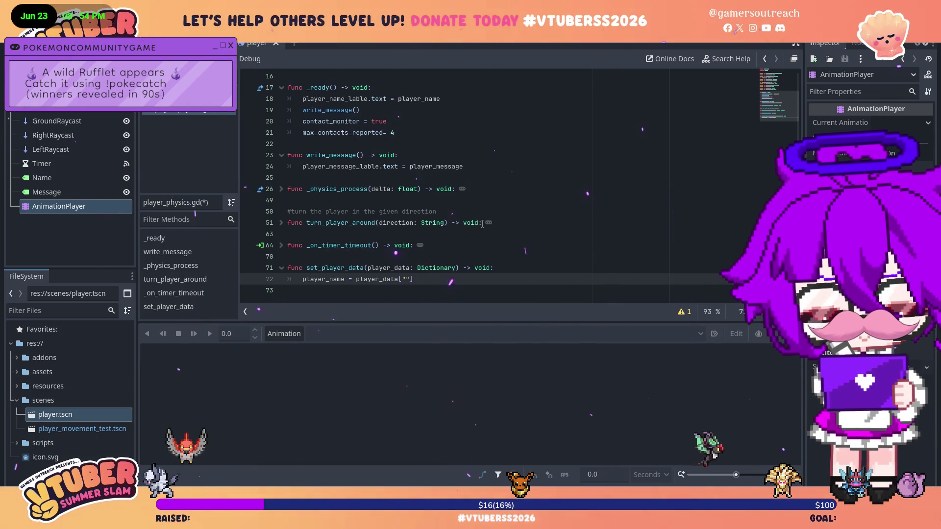
key(BackSpace)
key(BackSpace)
key(BackSpace)
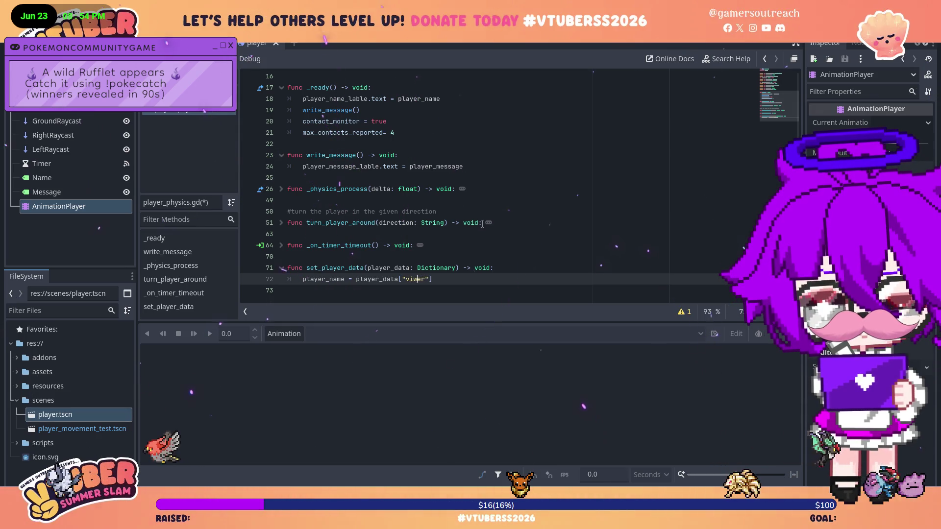
text(ewer)
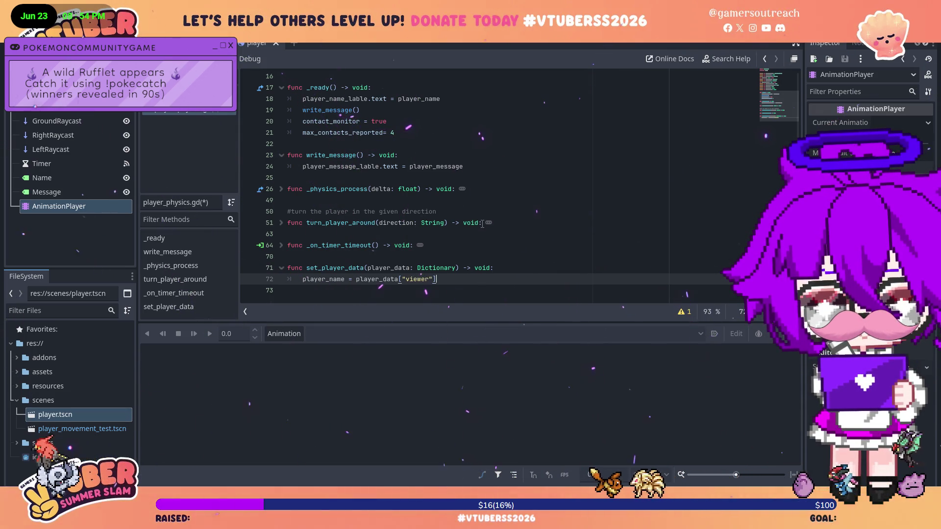
Step: On the next line, assign player_message = player_data["message"]
key(End)
key(Return)
text(player_)
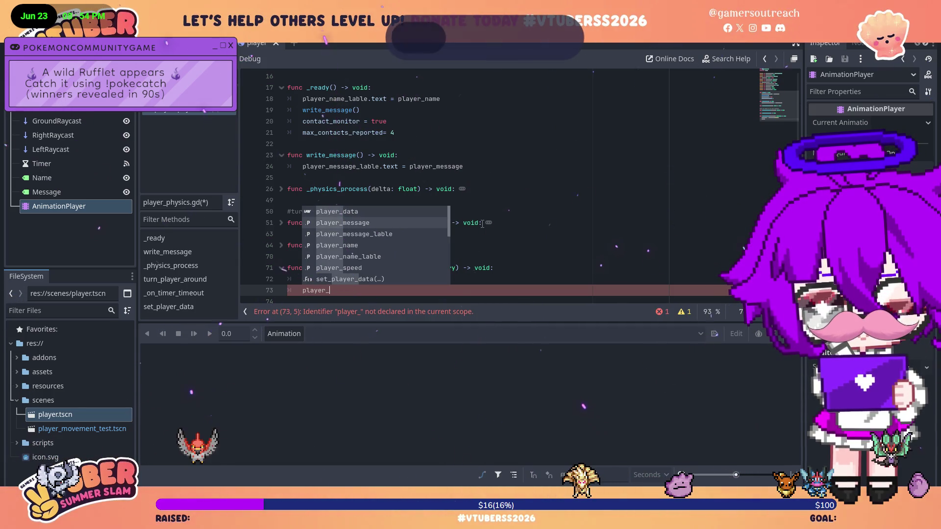
key(Escape)
scroll(431, 208, up, 2)
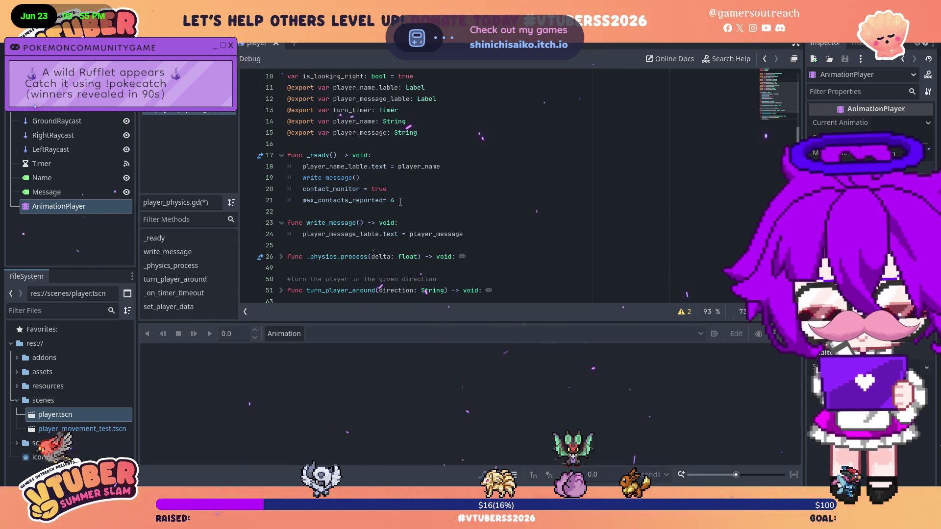
scroll(402, 201, down, 1)
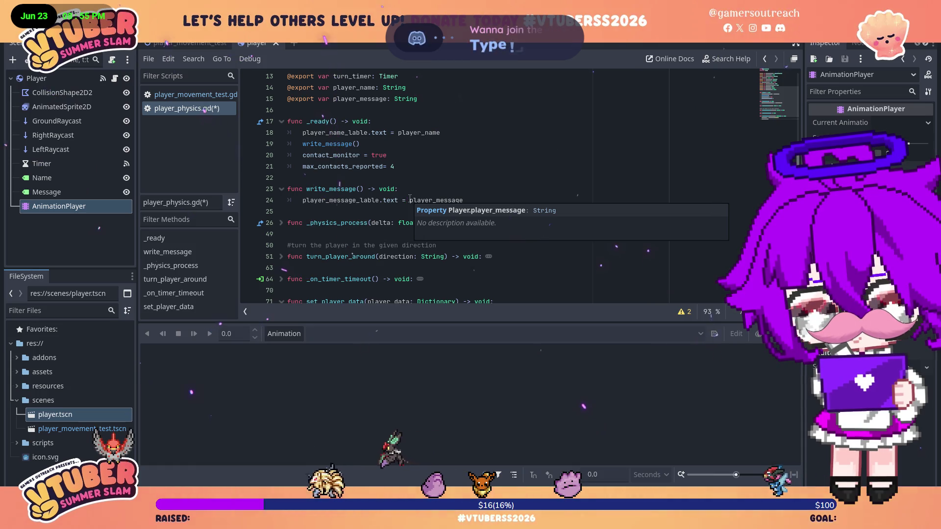
scroll(419, 255, down, 2)
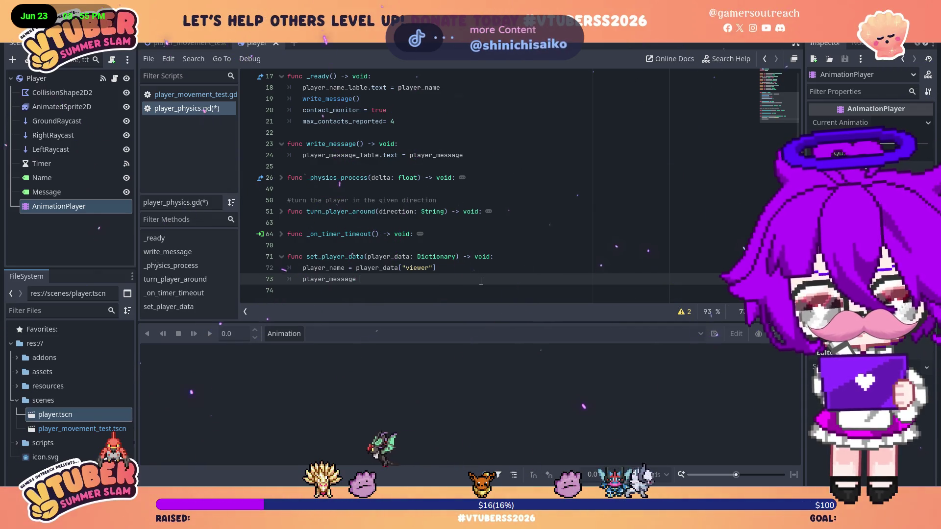
text(= player)
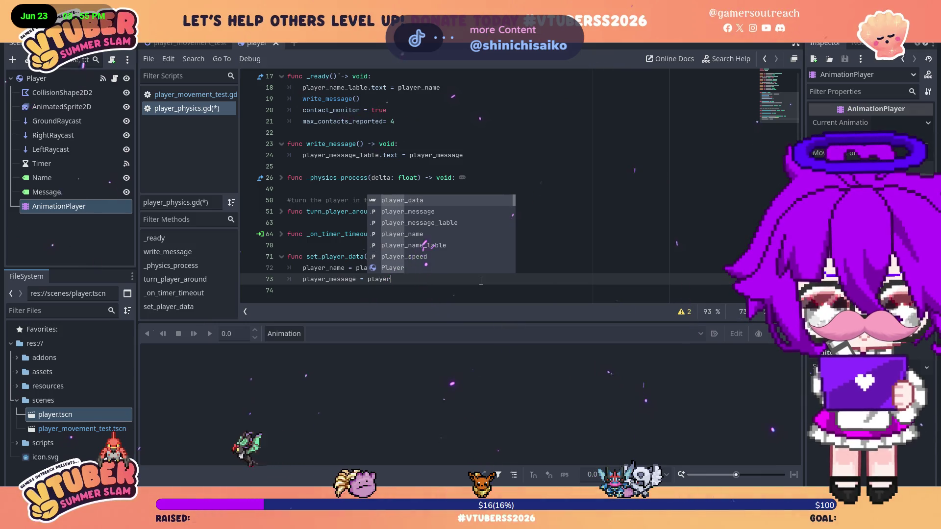
key(Return)
text(["m)
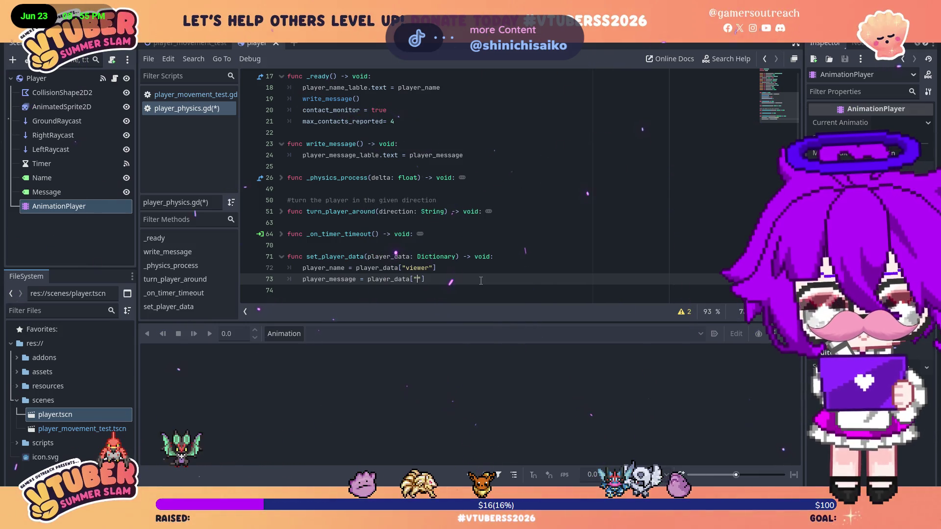
text(essage)
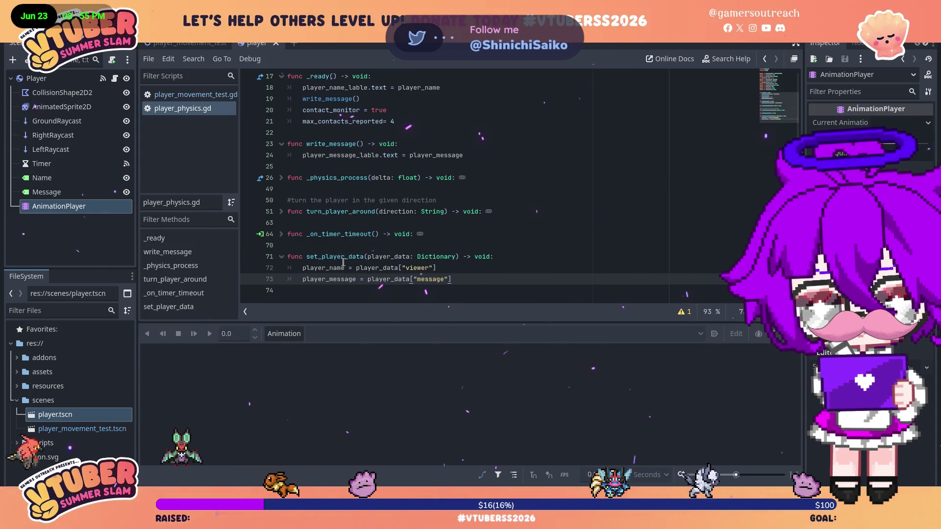
scroll(343, 196, up, 2)
click(196, 95)
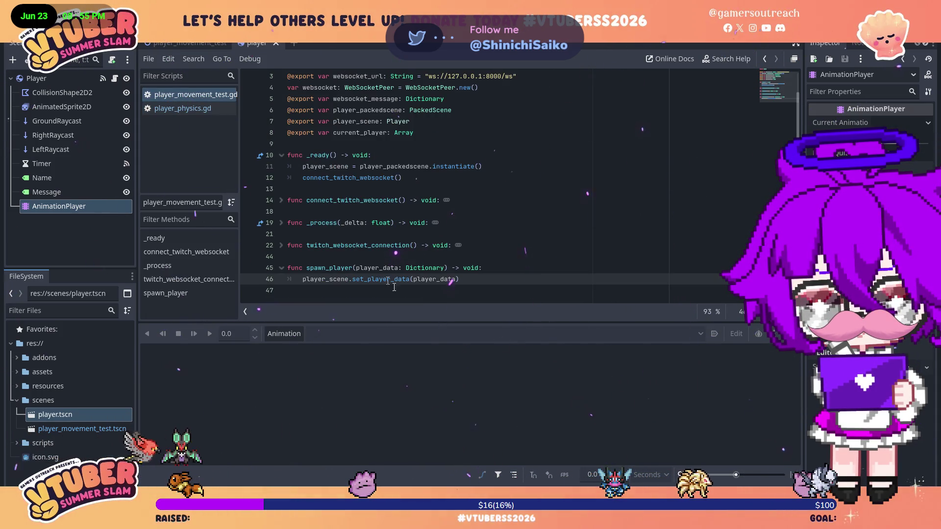
Step: Add a line after set_player_data and clear the old parse errors from the Output log
key(Return)
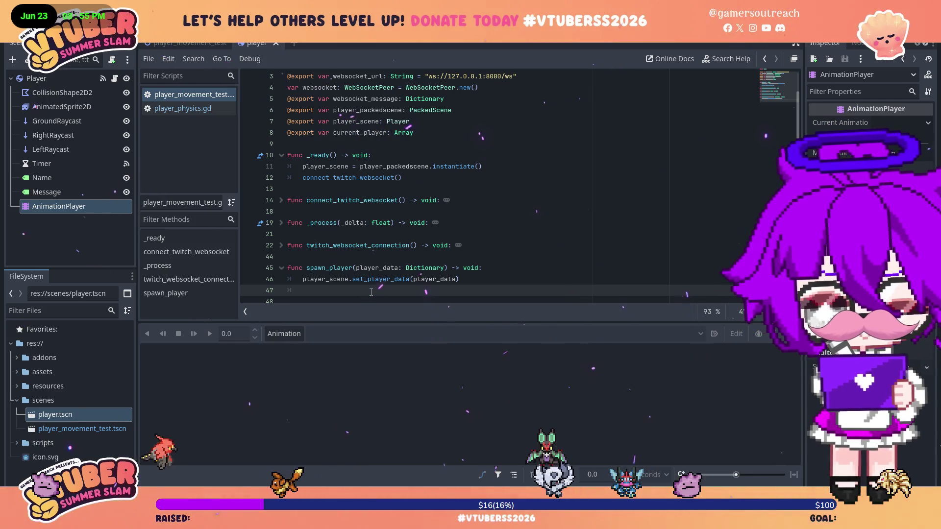
key(alt+o)
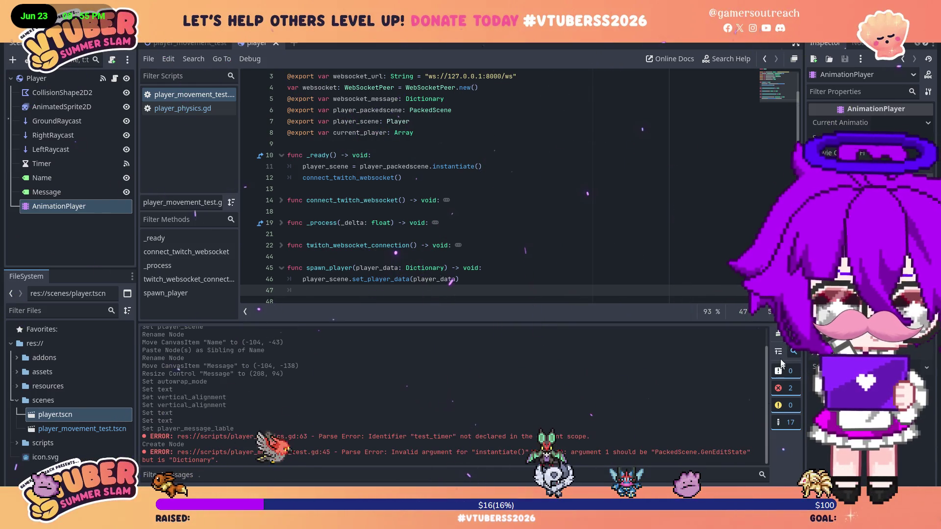
click(778, 334)
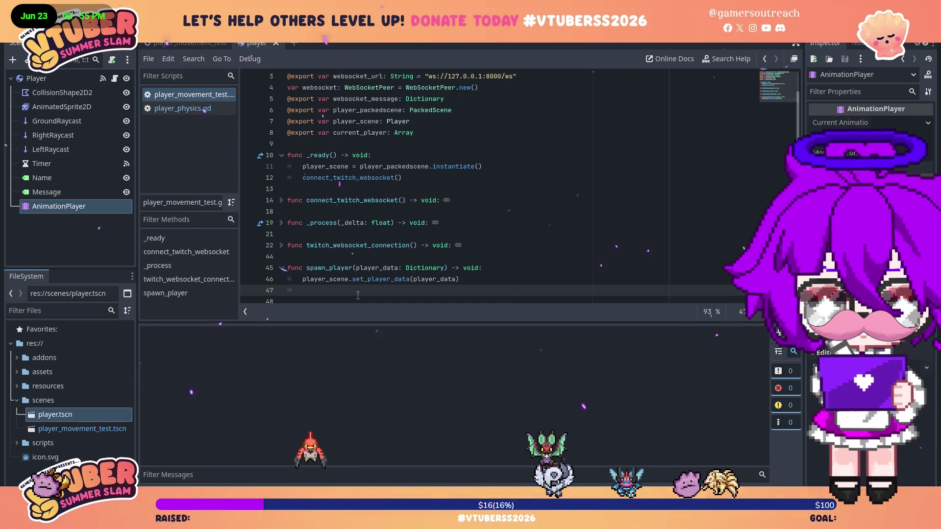
Step: Fold and unfold the functions, then add an empty line after spawn_player's set_player_data call
key(alt+f)
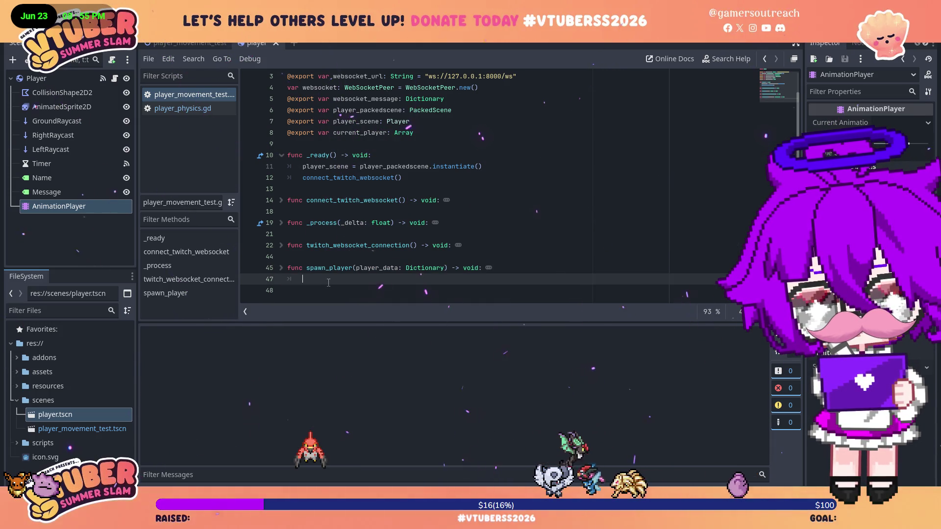
key(alt+f)
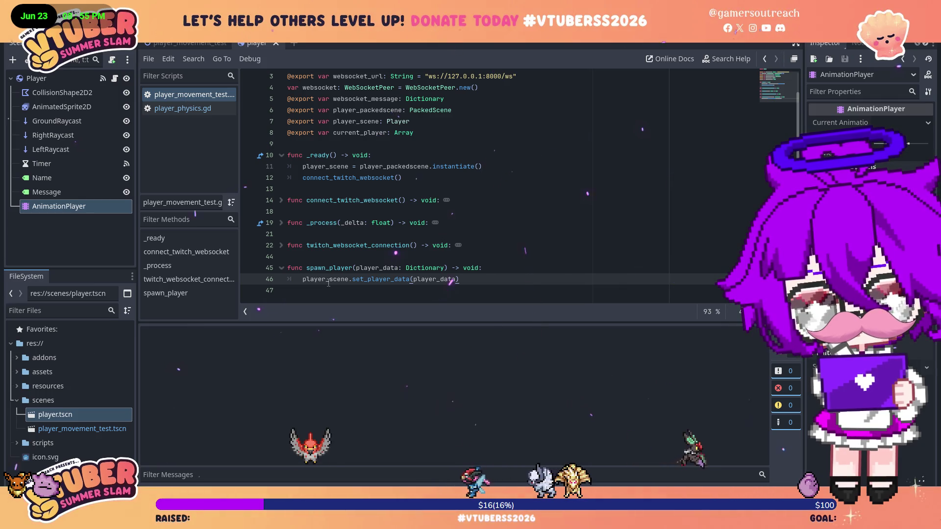
triple_click(328, 267)
key(alt+f)
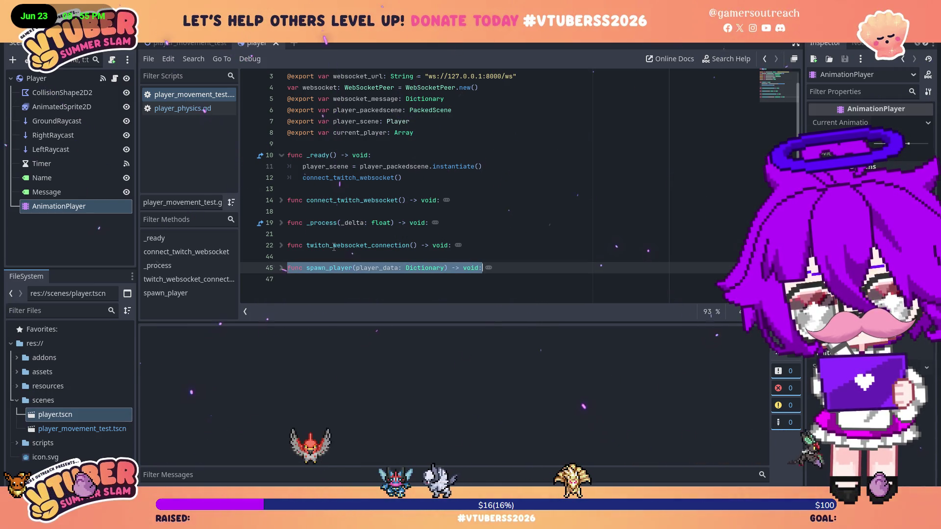
scroll(338, 244, up, 1)
click(281, 178)
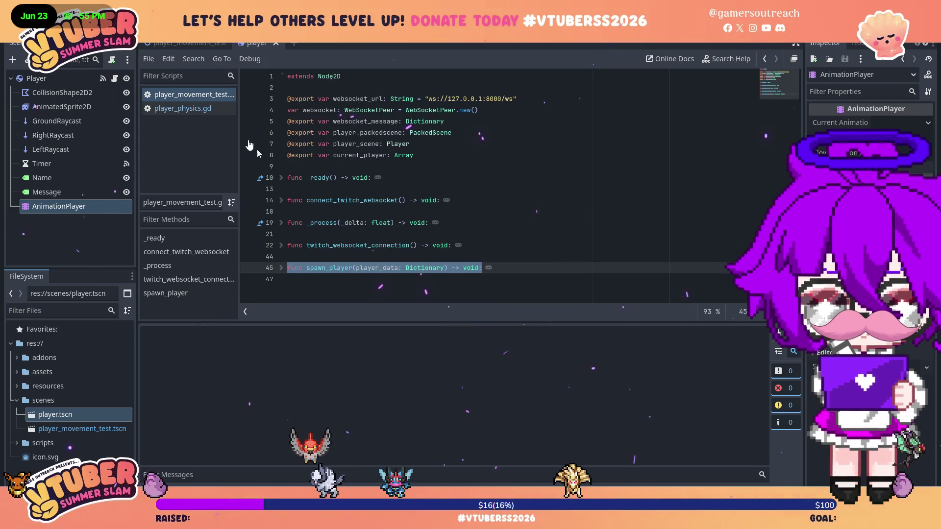
click(206, 110)
click(207, 98)
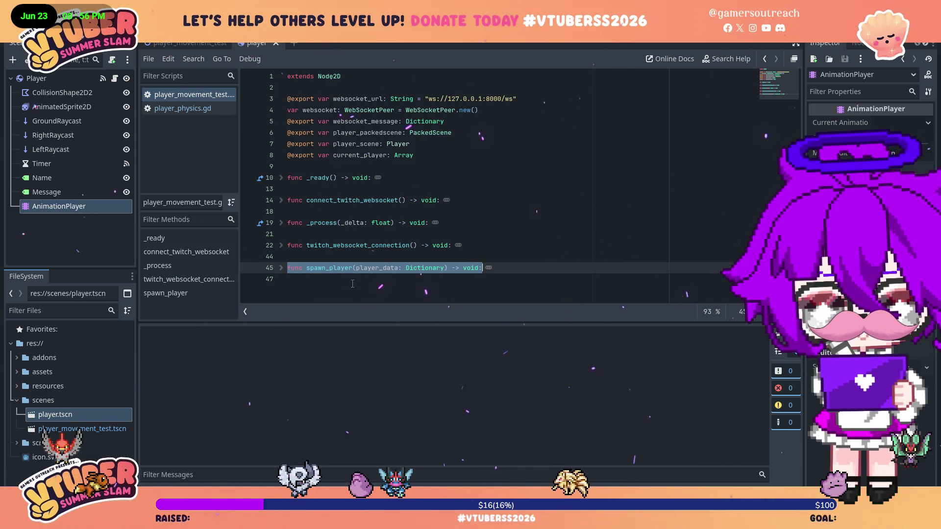
click(280, 268)
click(501, 278)
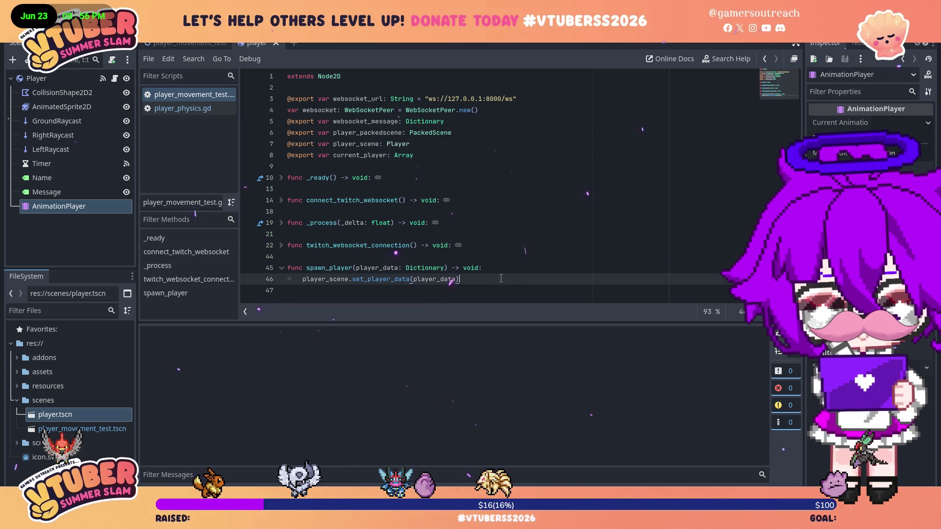
key(Return)
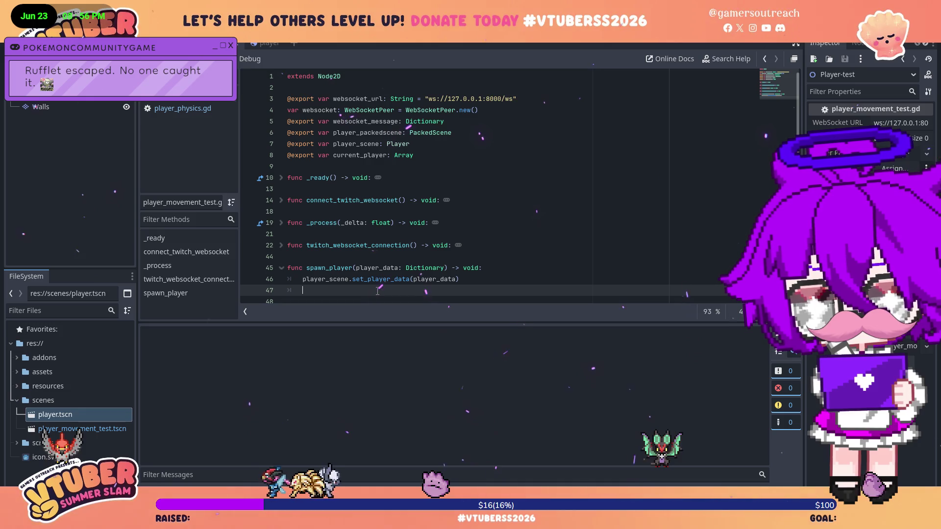
Step: Write self.add_child(player_scene) on line 47 of spawn_player, then return to the 2D view
text(pp)
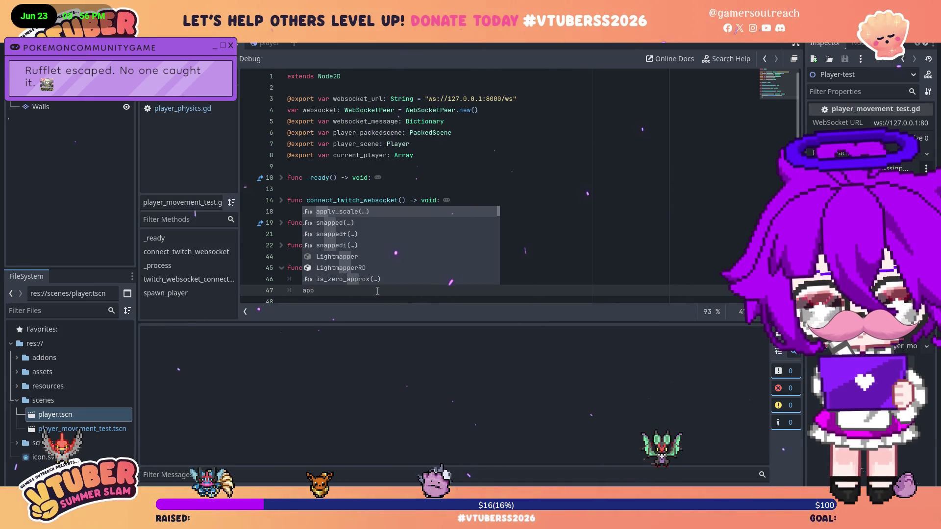
key(BackSpace)
key(BackSpace)
key(BackSpace)
text(self)
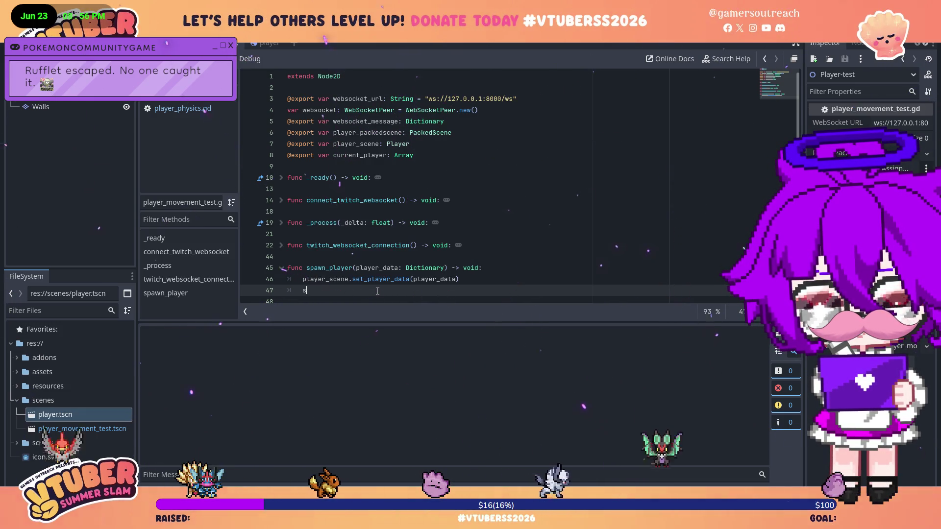
text(.ap)
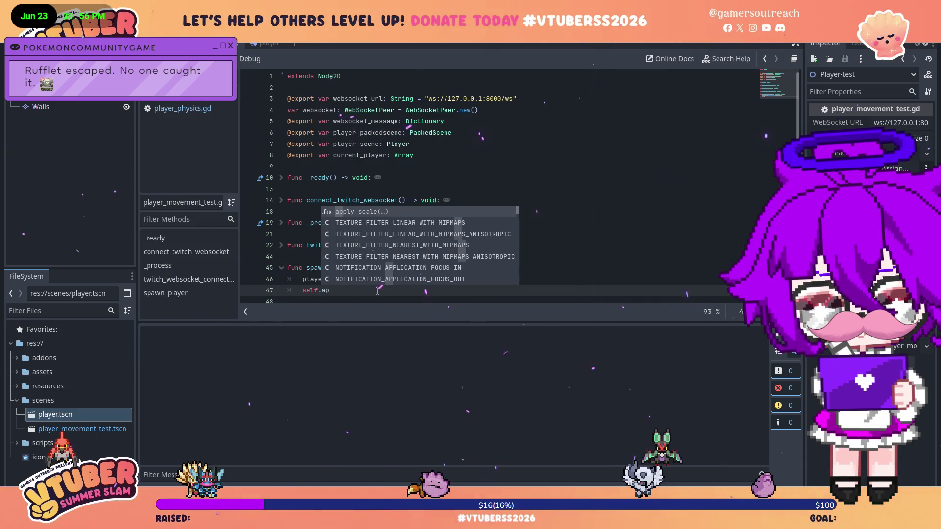
key(BackSpace)
text(dd)
key(Return)
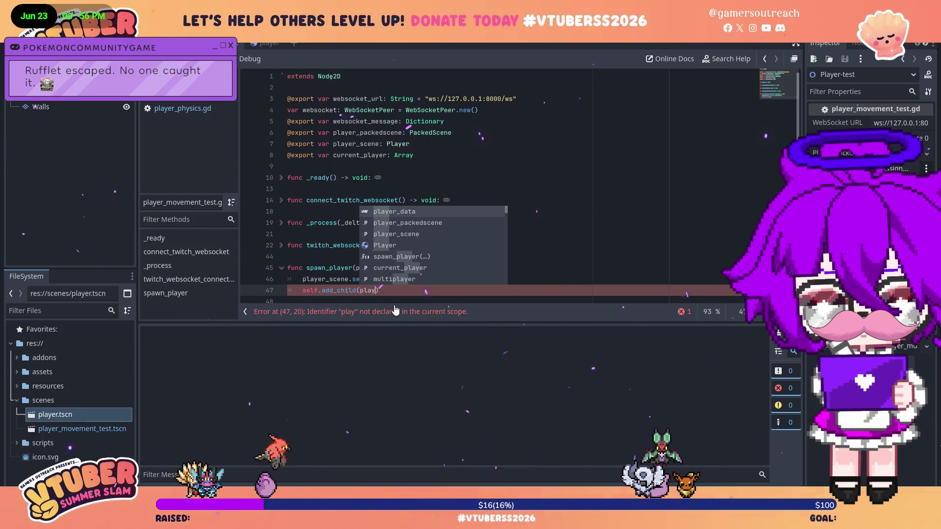
key(Return)
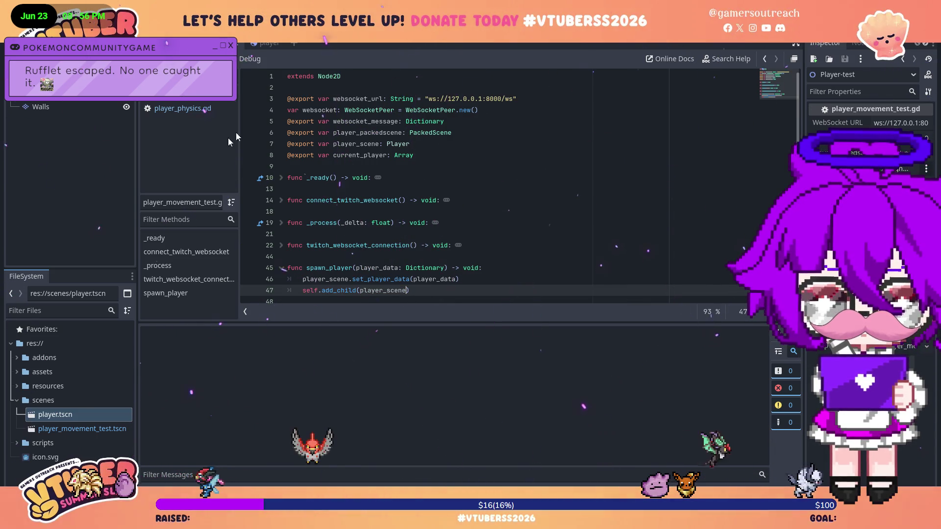
key(ctrl+F1)
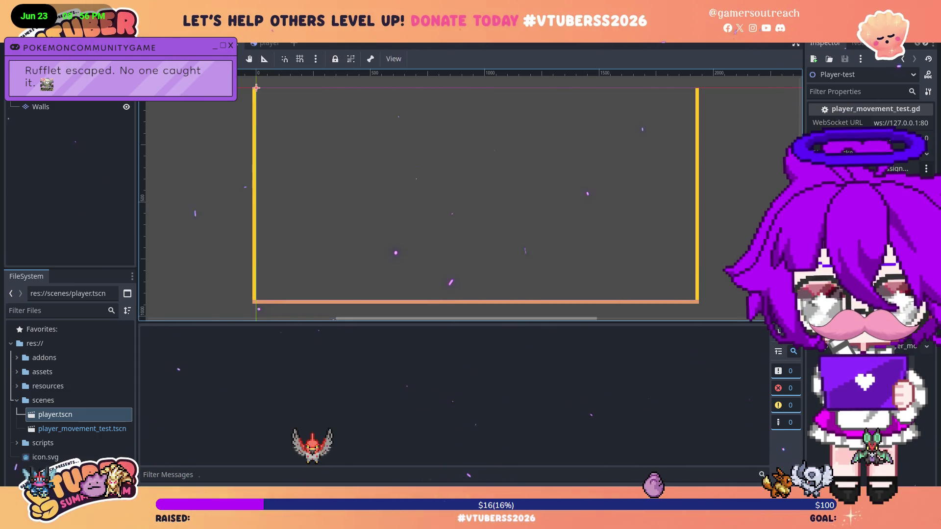
Step: Add a Node2D child named Spawner under the Player-test root
right_click(95, 102)
click(125, 108)
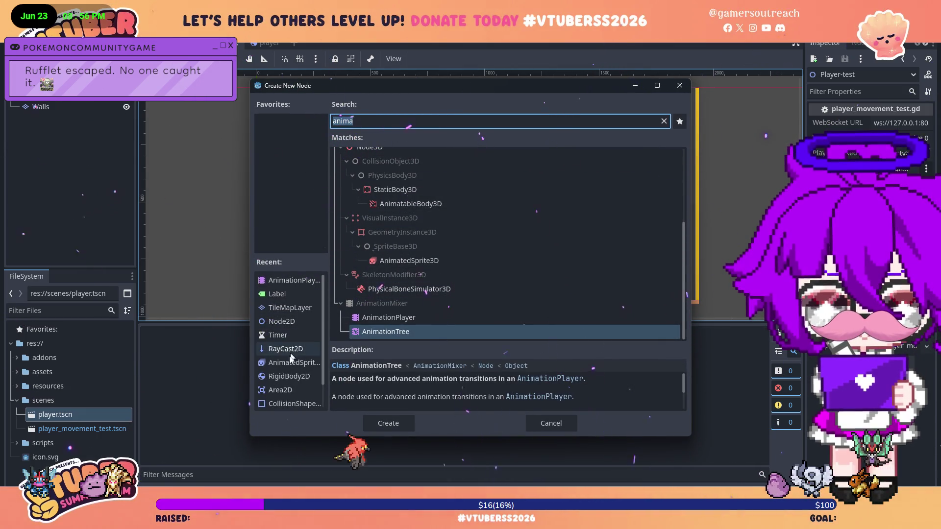
scroll(287, 392, down, 2)
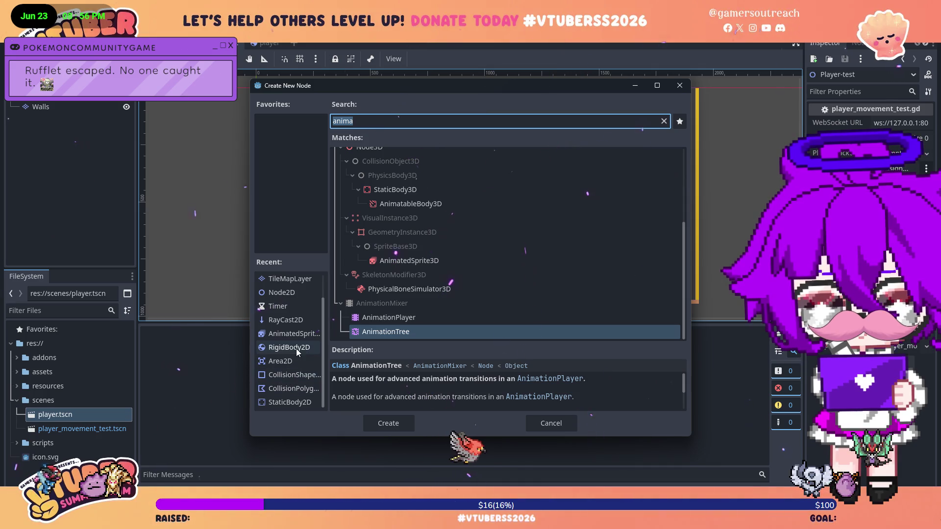
text(node)
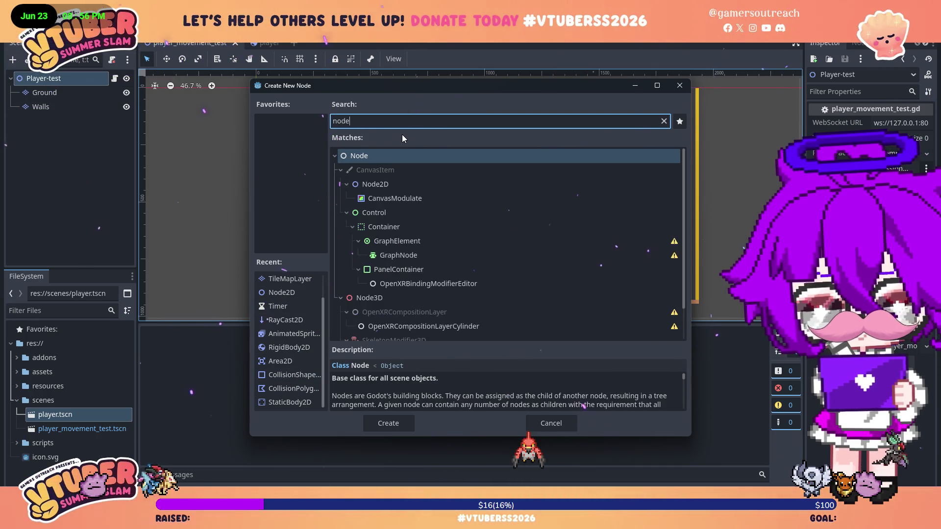
double_click(400, 185)
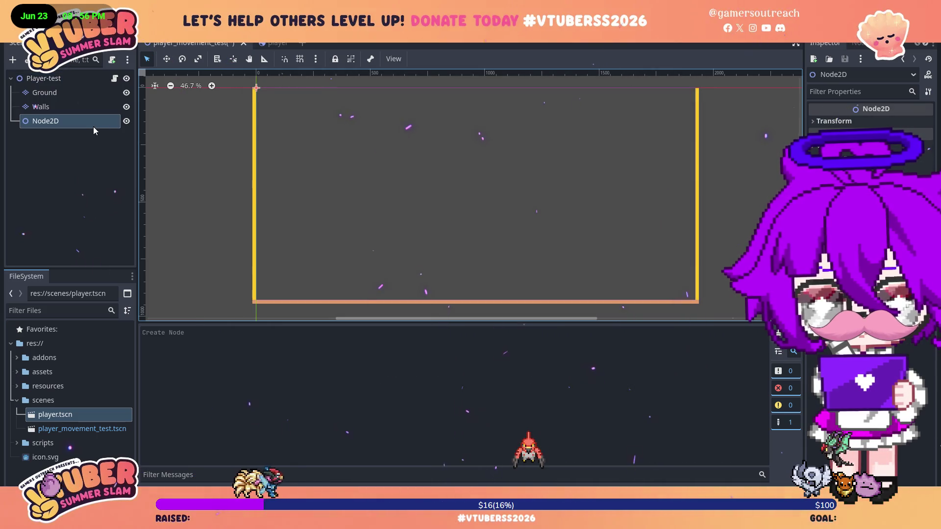
click(74, 122)
text(Spawner)
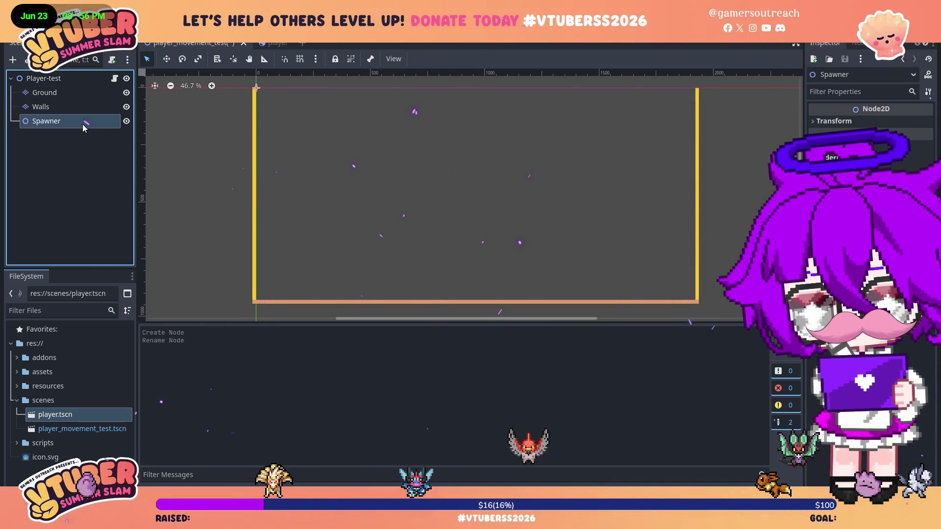
key(Return)
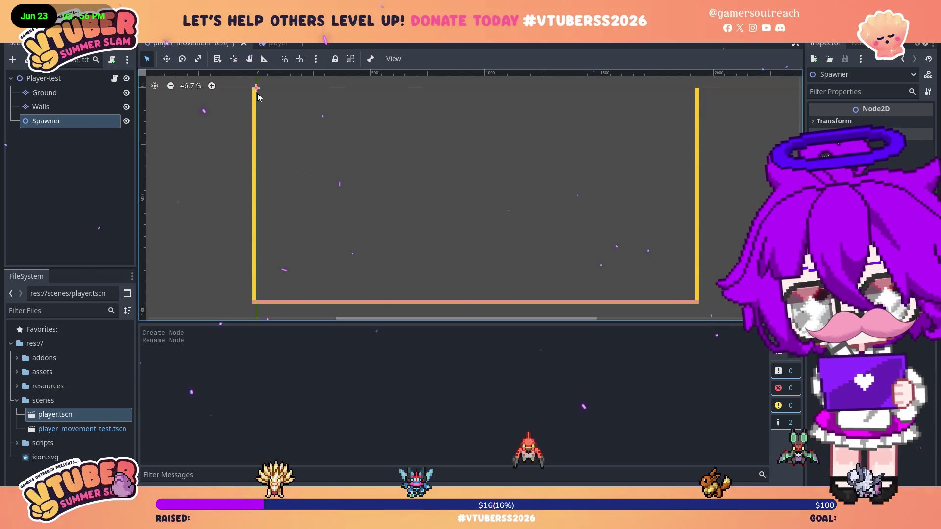
Step: Move Spawner to the middle of the level at (958, 830) and save the scene
mouse_move(257, 91)
mouse_down()
mouse_move(469, 271)
mouse_move(475, 289)
mouse_move(475, 277)
mouse_up()
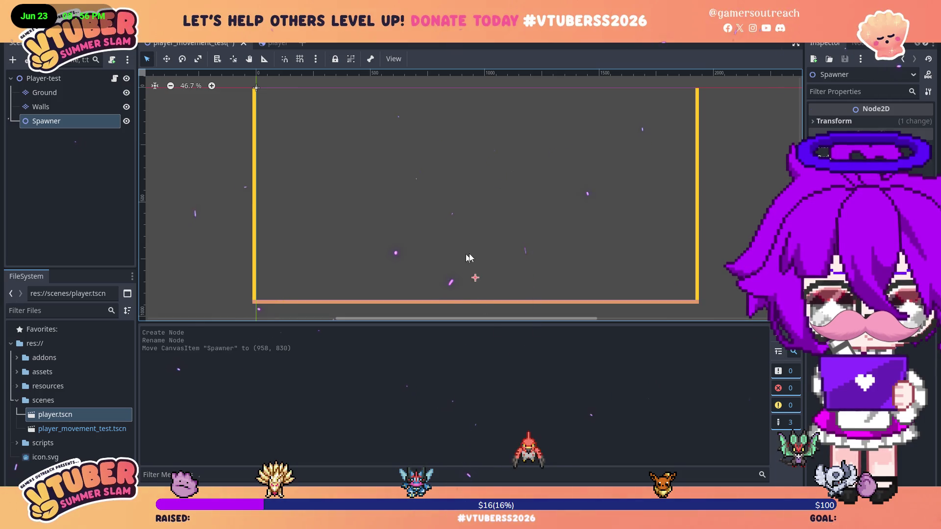
key(ctrl+s)
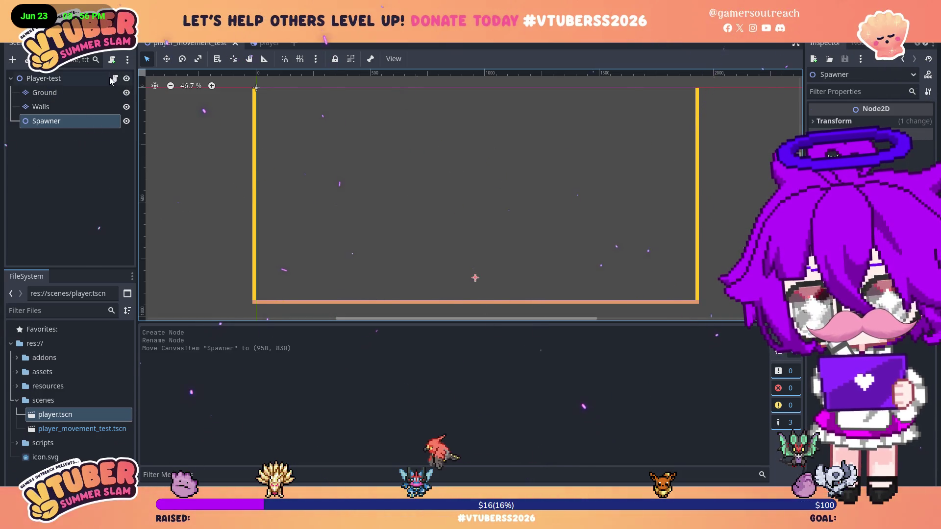
click(114, 78)
key(Return)
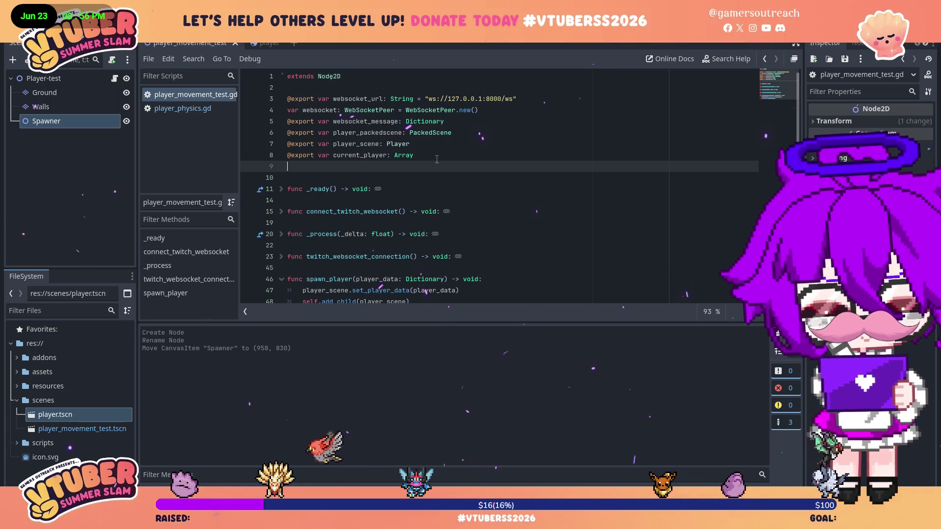
text(exp)
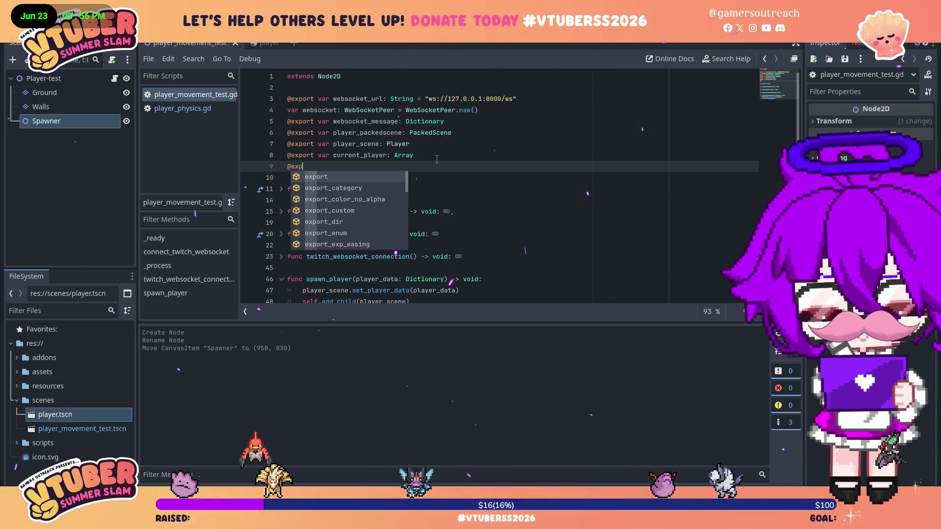
text(ort var player)
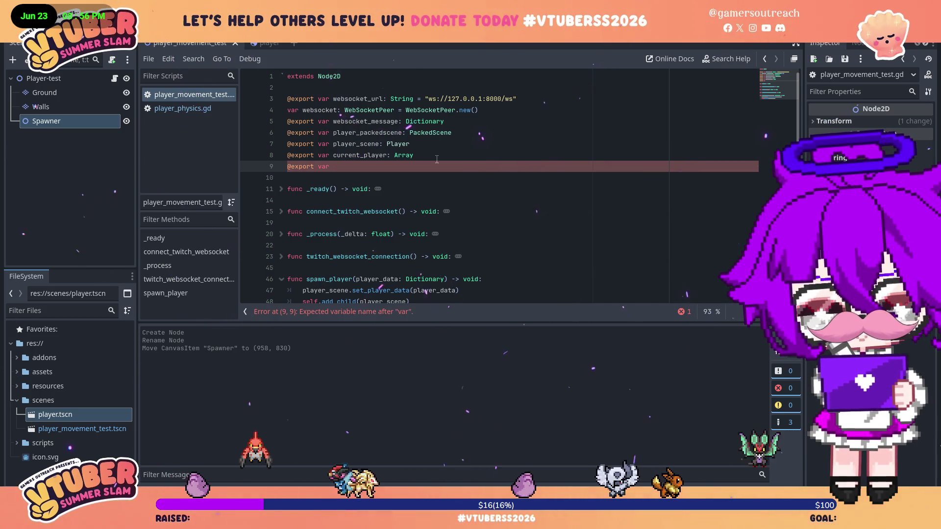
text(_spw)
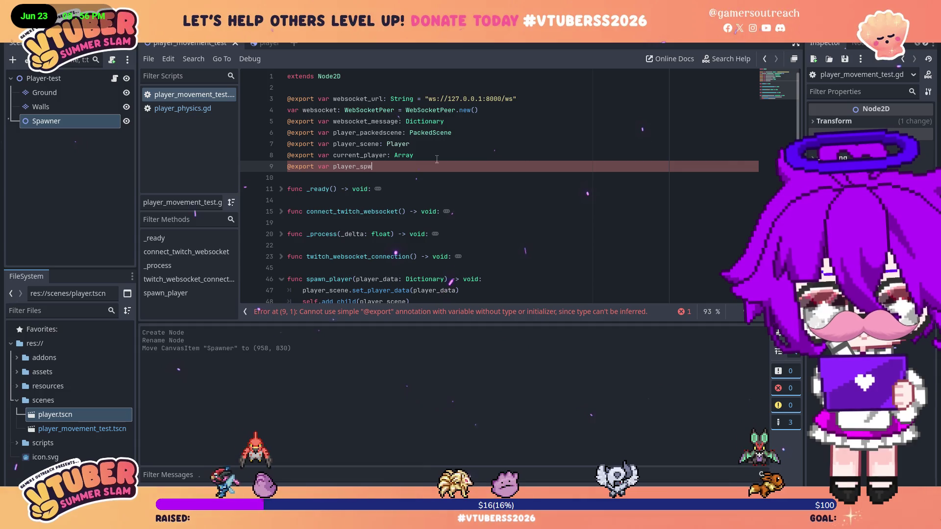
key(BackSpace)
text(awner)
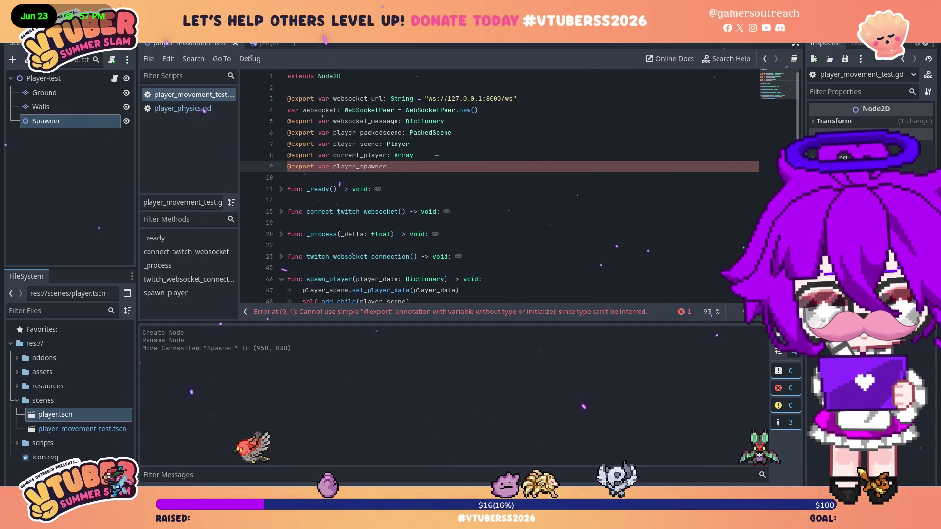
text(: Node)
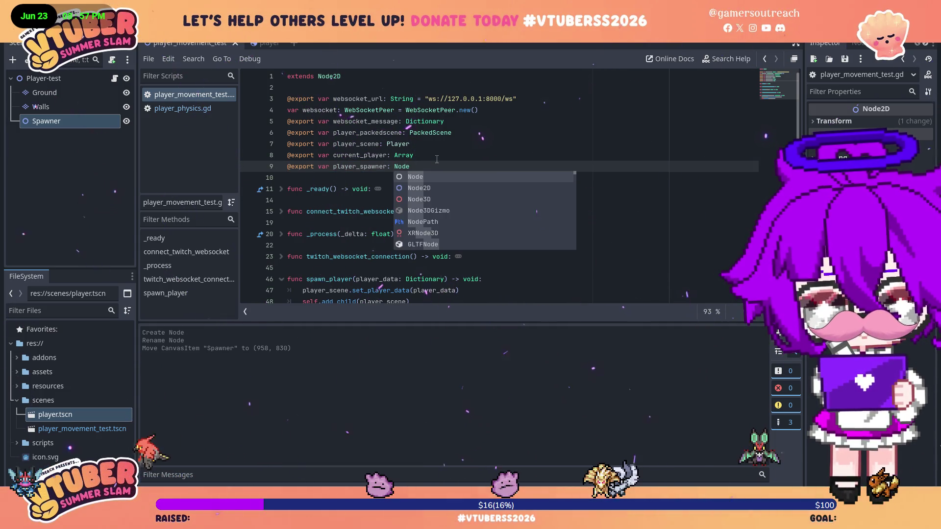
key(Down)
key(Return)
Step: Replace self with player_spawner in spawn_player's add_child(player_scene) call
scroll(371, 251, down, 1)
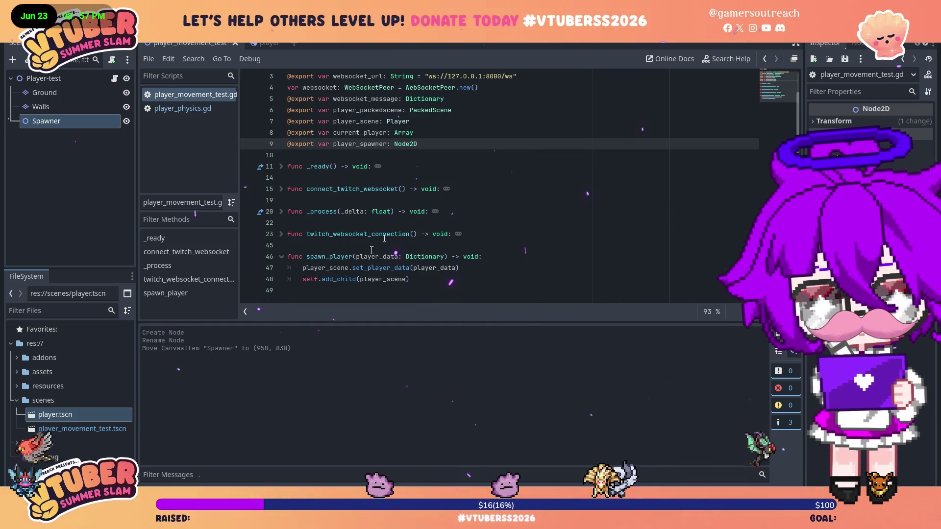
double_click(304, 280)
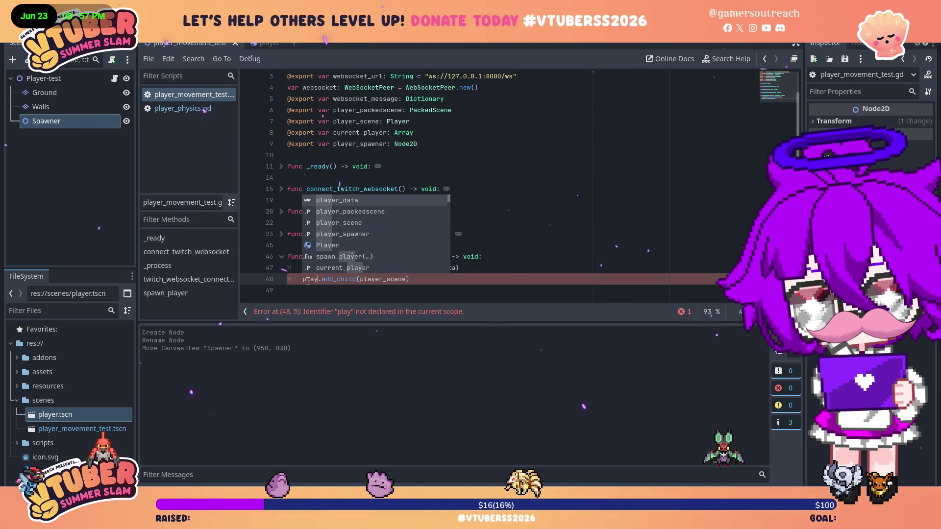
key(Down)
key(Down)
key(Down)
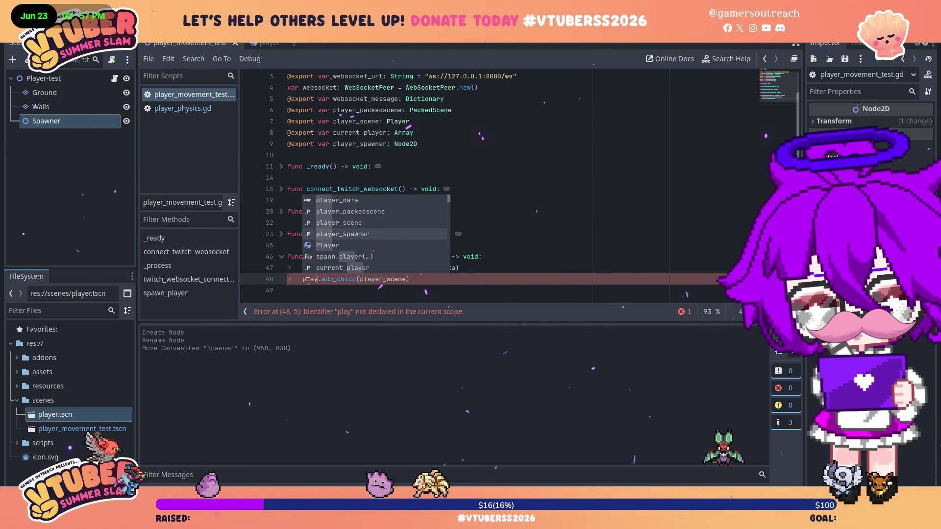
key(Return)
click(494, 283)
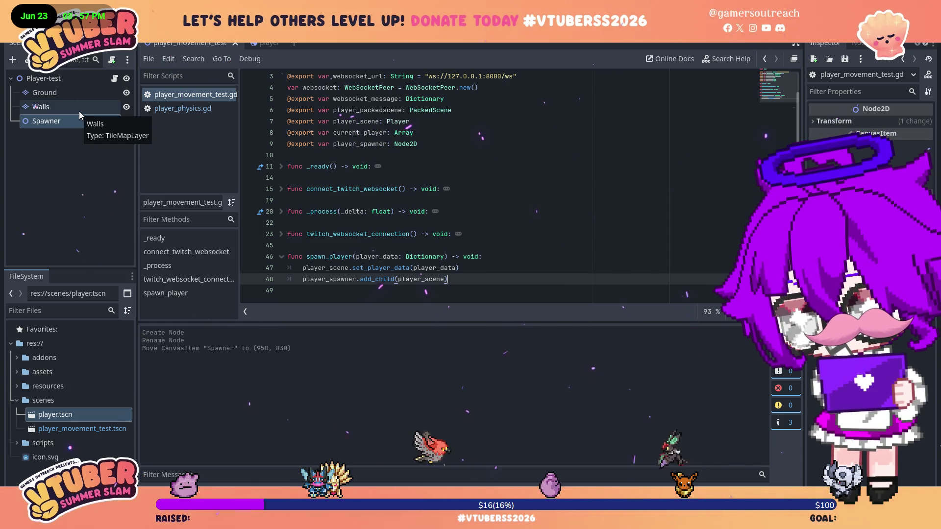
Step: Instantiate player.tscn as a child scene of Spawner
right_click(50, 122)
click(107, 142)
double_click(343, 143)
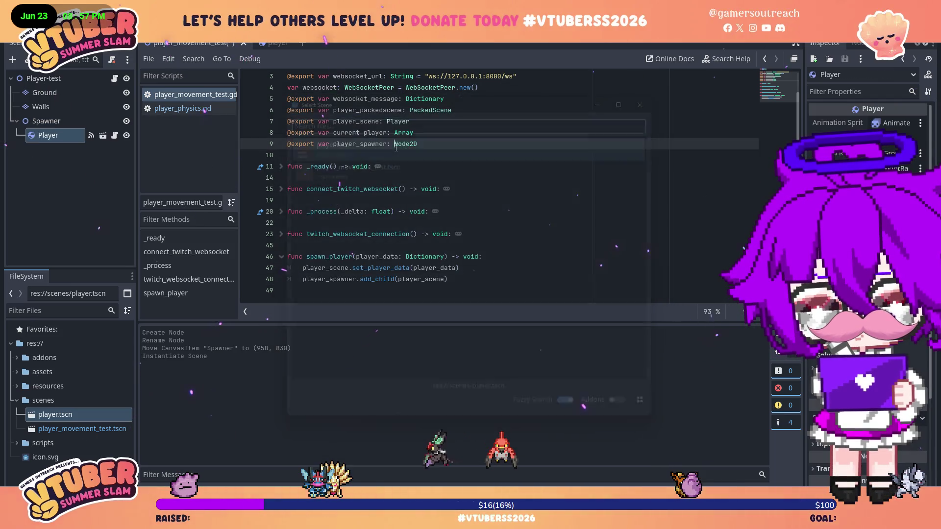
Step: Run the game, which fails calling instantiate on null at line 12, then stop it
key(F5)
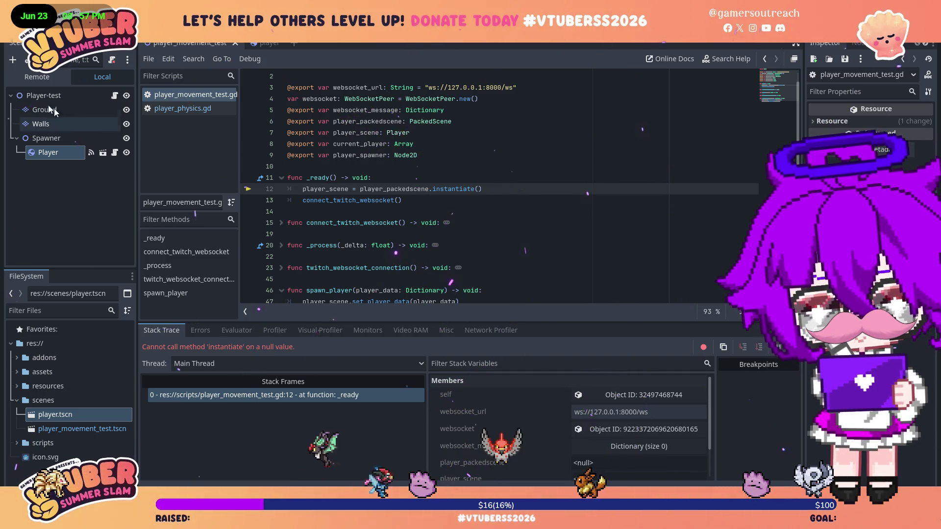
key(F8)
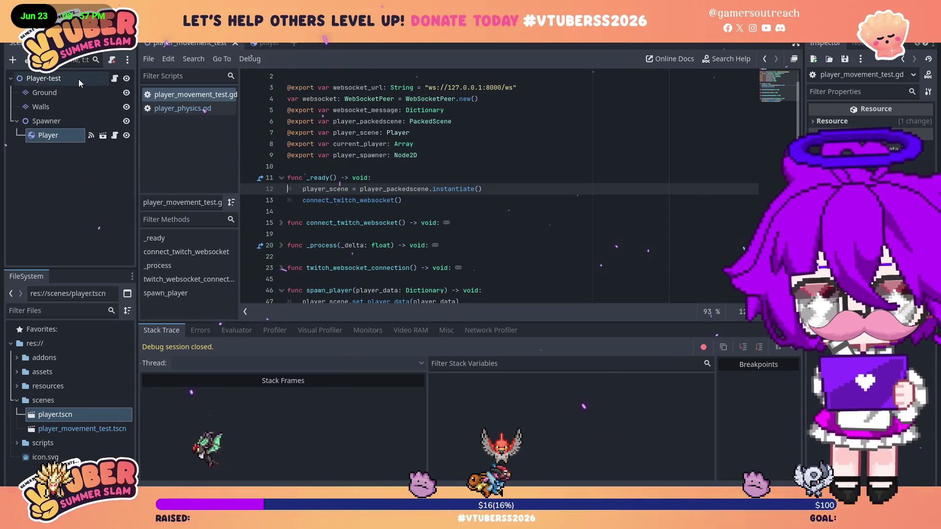
click(78, 78)
click(64, 415)
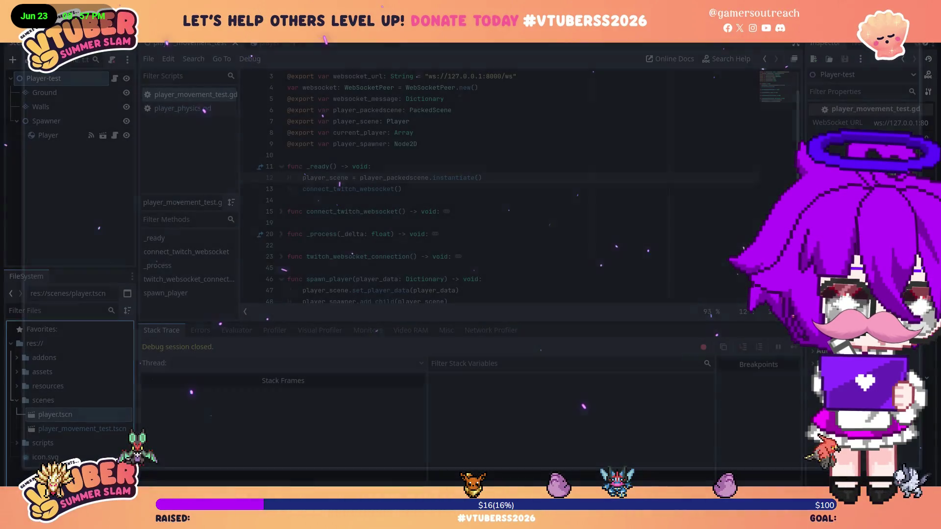
key(alt+Tab)
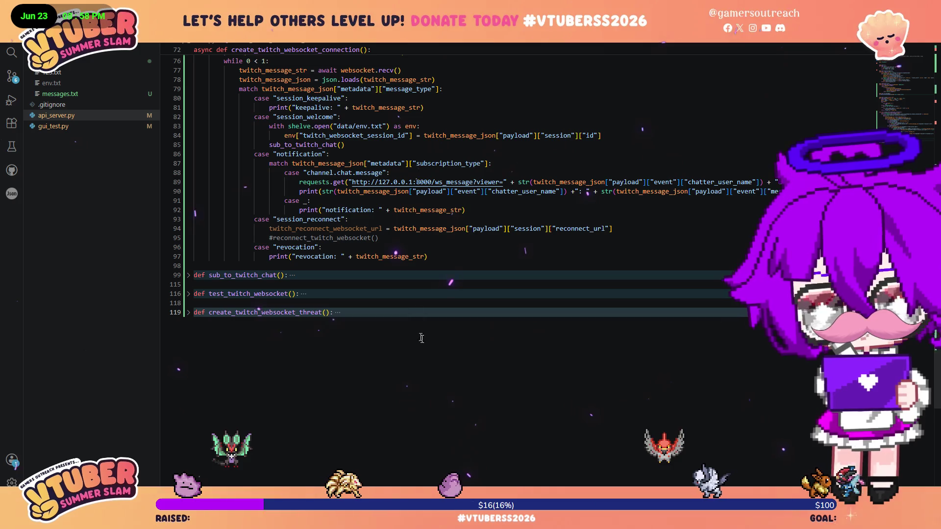
key(alt+Tab)
key(alt+Tab)
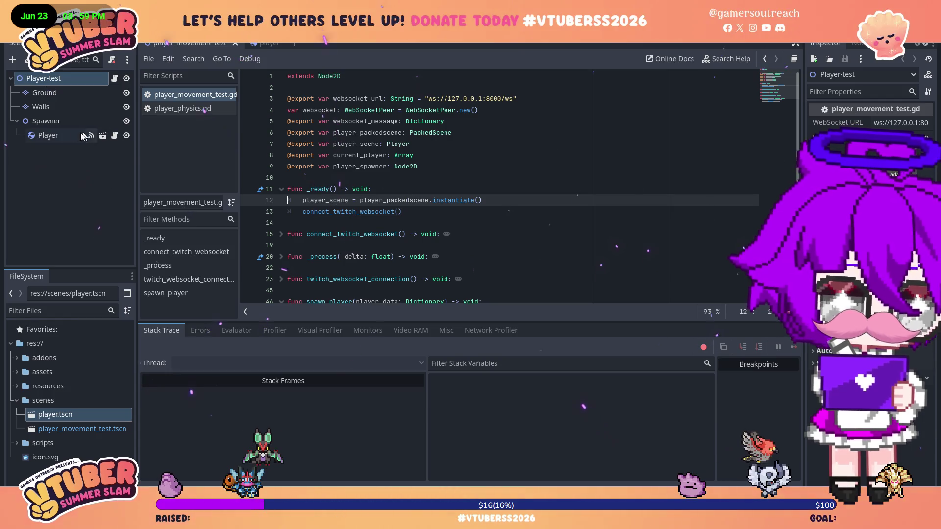
Step: Drag a Spawner reference into the script, run the game, and stop it after the timer error
mouse_move(42, 121)
mouse_down()
mouse_move(149, 114)
mouse_move(314, 155)
mouse_up()
key(F5)
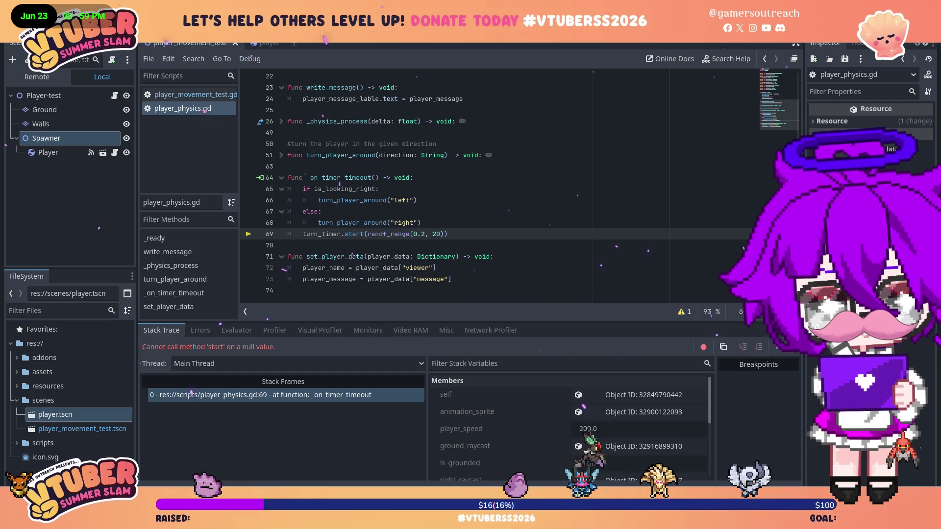
key(F8)
Step: Select the player scene's Timer node and run the current scene, then stop it
click(257, 42)
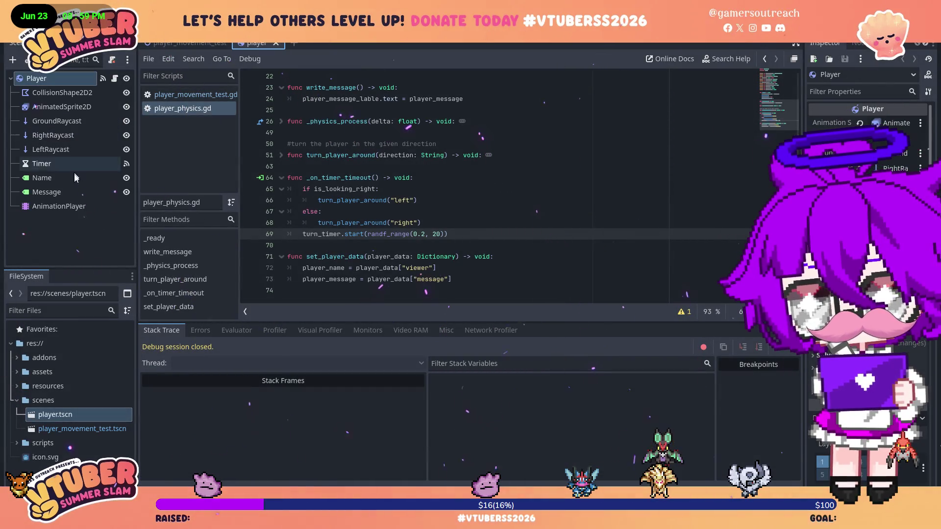
click(67, 79)
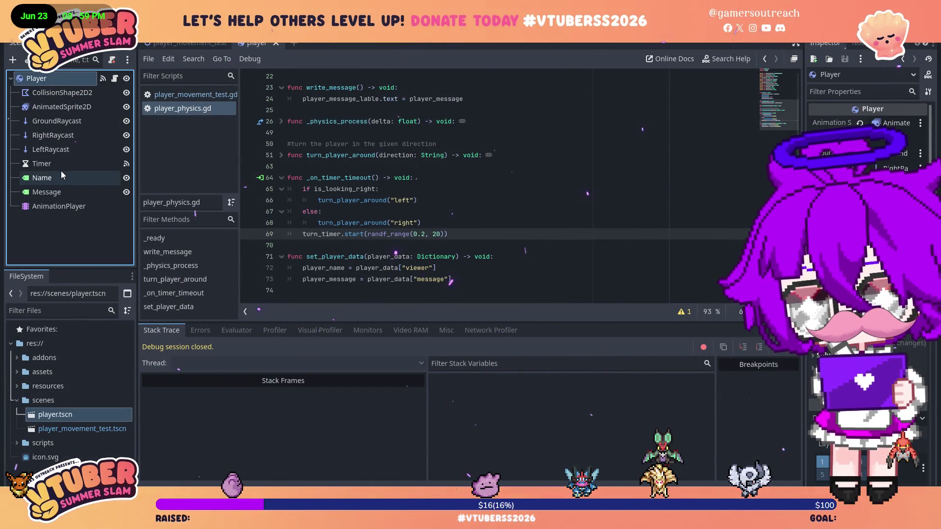
click(61, 165)
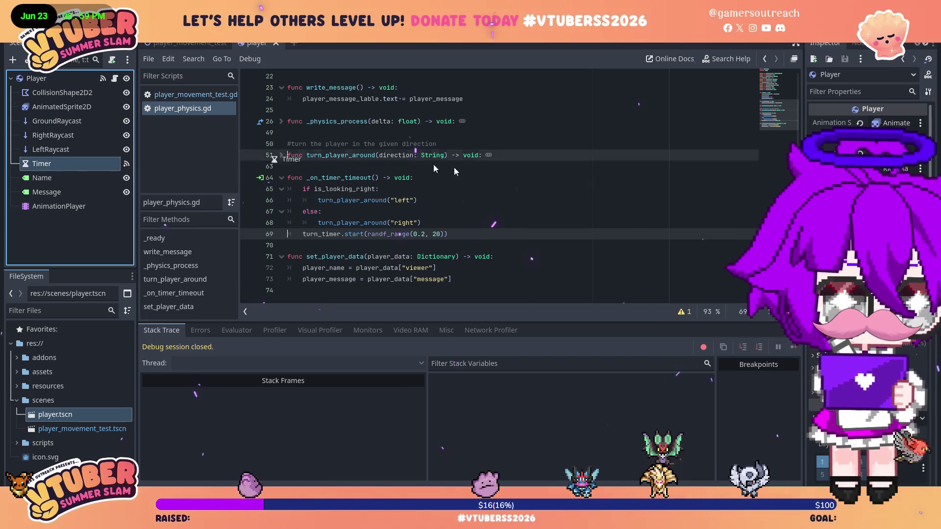
click(755, 44)
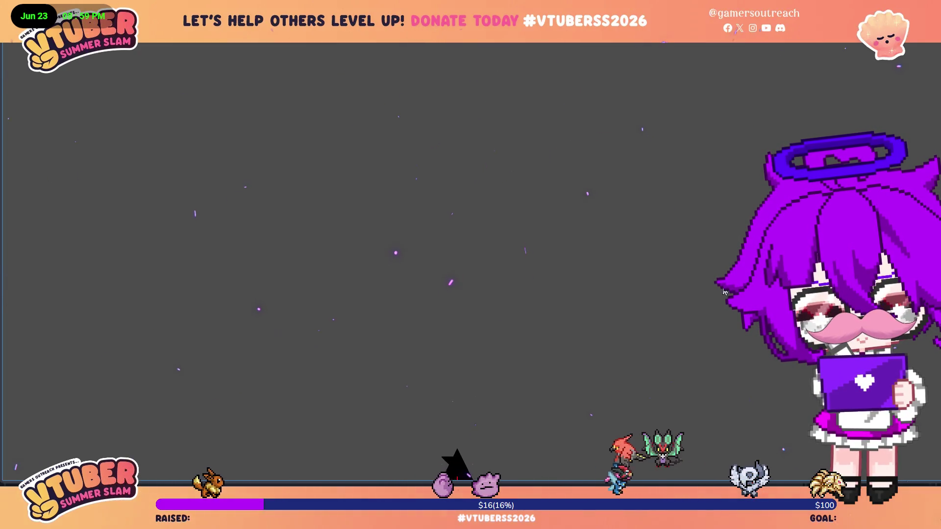
key(F8)
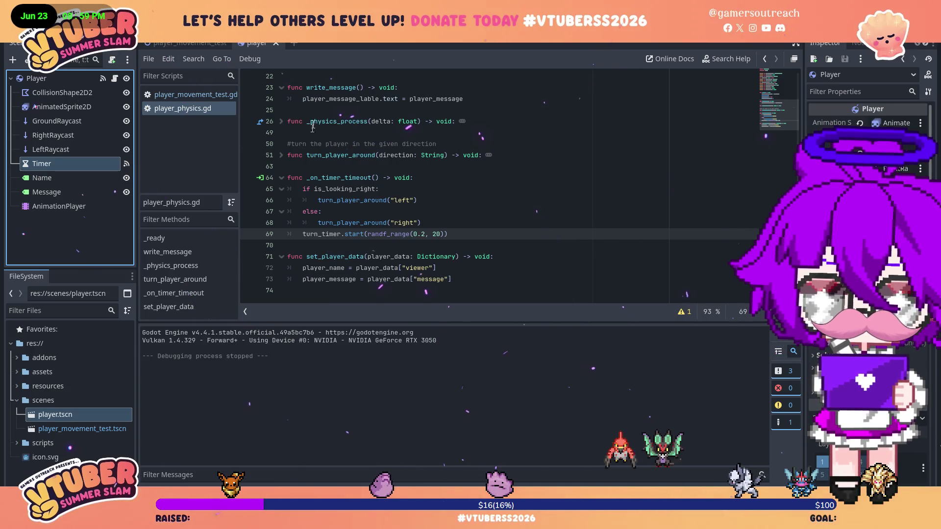
Step: In player_movement_test, cut the Player instance out from under Spawner
key(ctrl+F1)
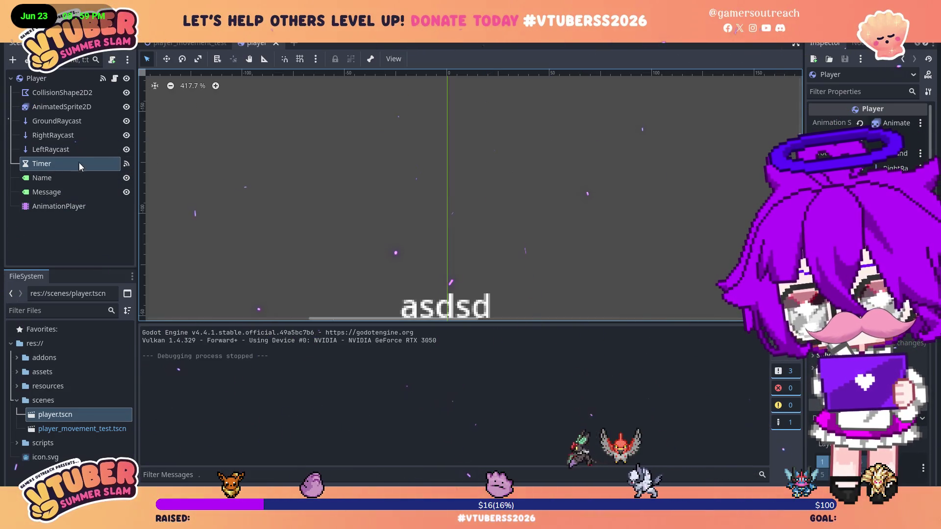
click(190, 44)
click(55, 139)
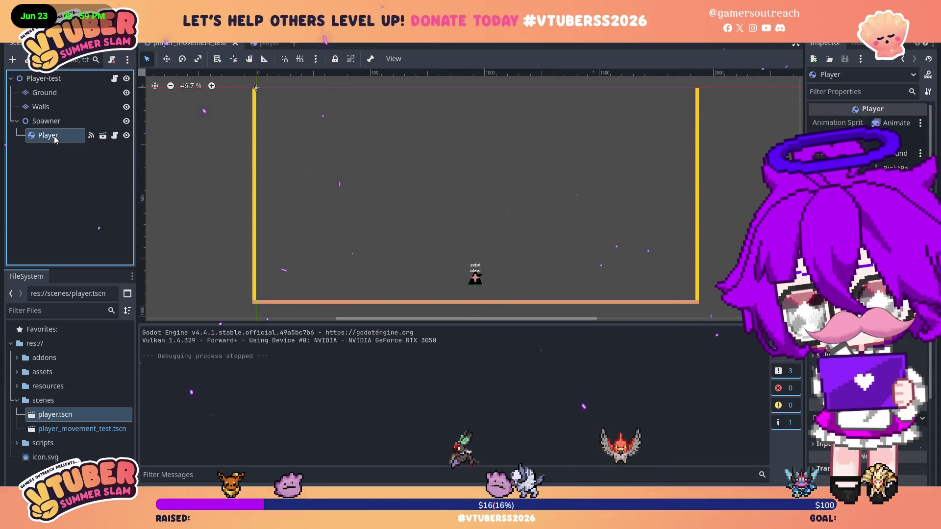
key(ctrl+x)
click(73, 120)
Step: Open the test scene's script, collapse spawn_player, and place the caret on line 45
click(114, 79)
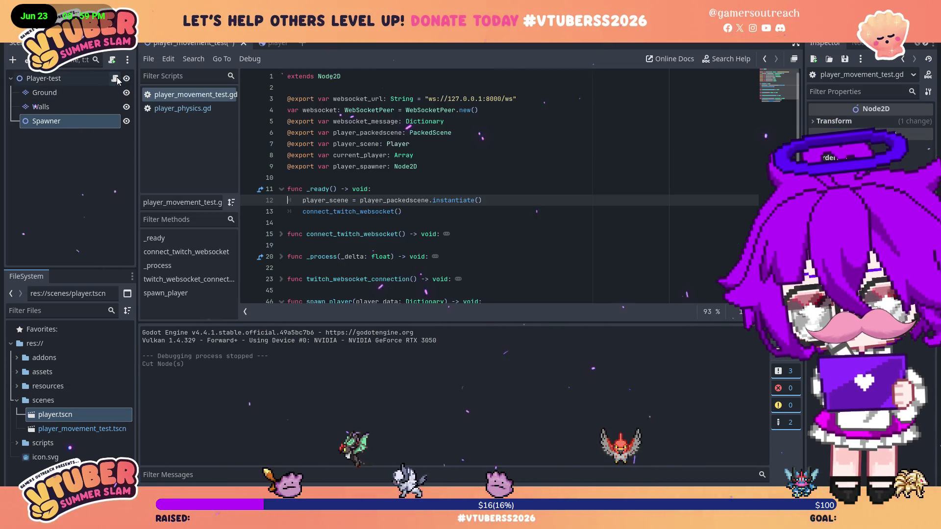
scroll(391, 288, down, 1)
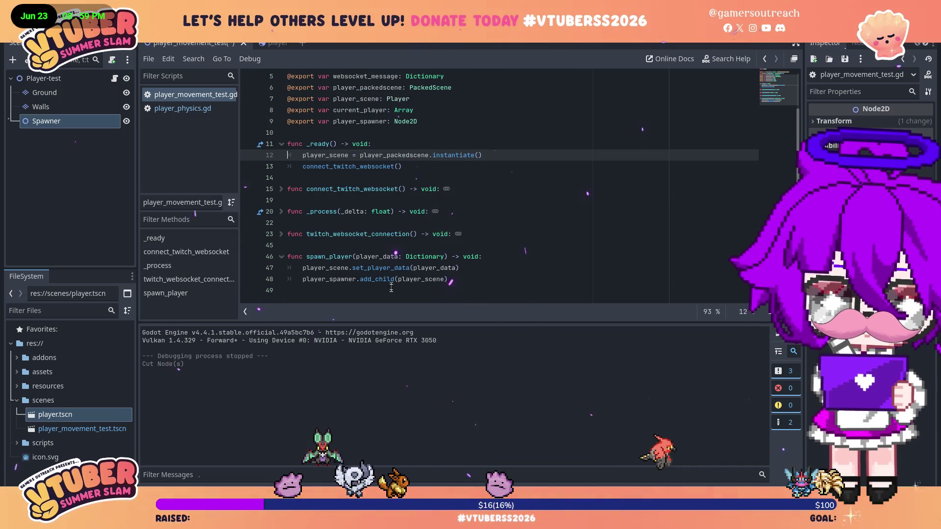
click(491, 266)
click(494, 277)
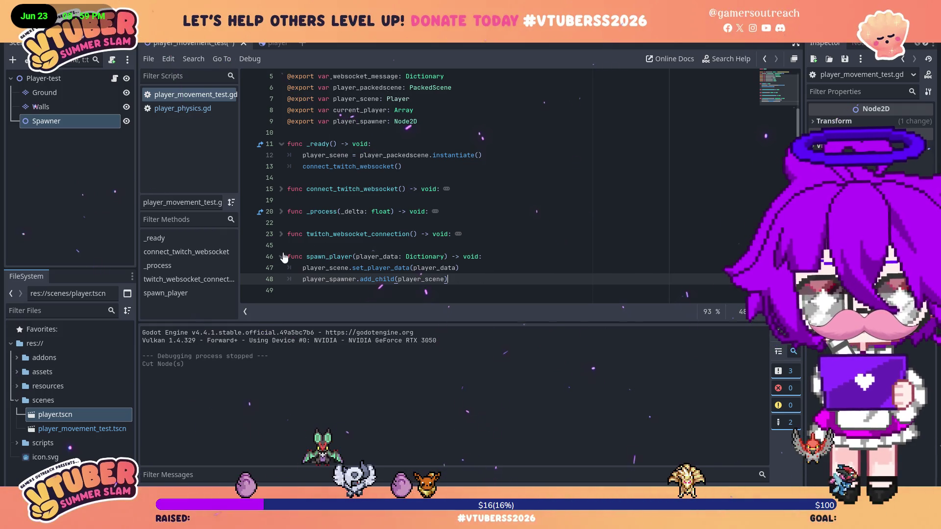
click(282, 256)
click(292, 245)
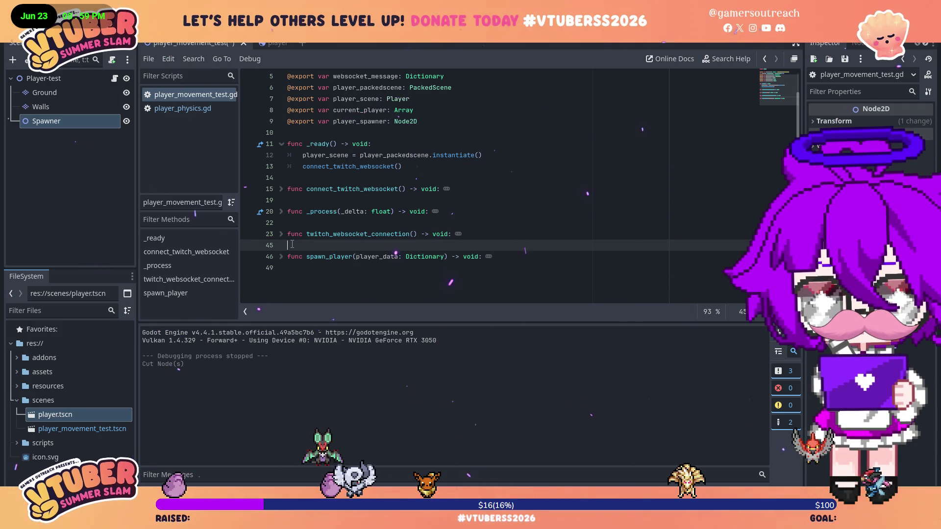
Step: Add a check_current_players() -> bool function above spawn_player that returns true, and save
key(Return)
key(Return)
key(Up)
text(unc chec)
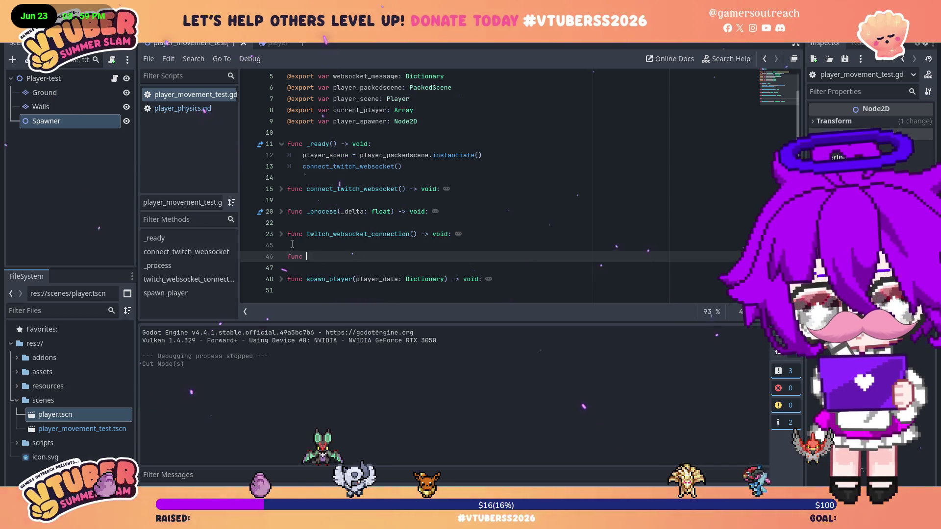
text(_c)
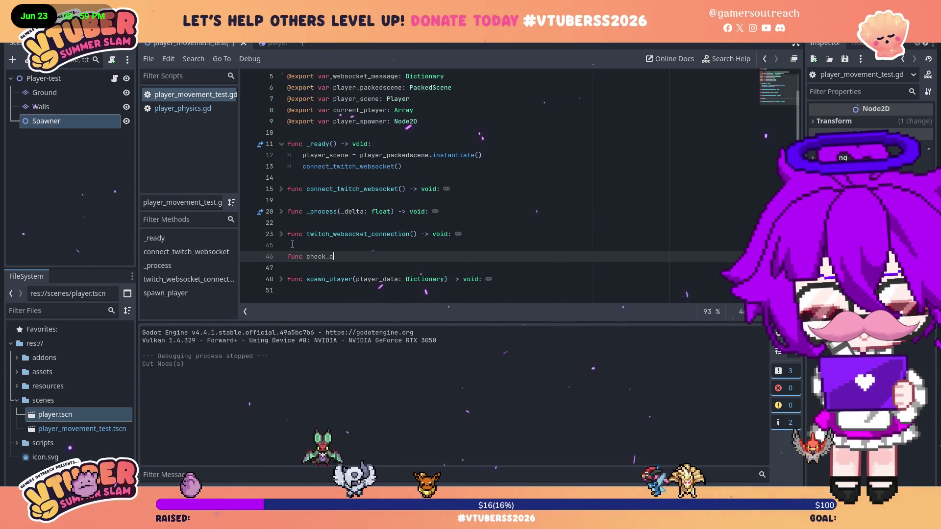
text(t_play)
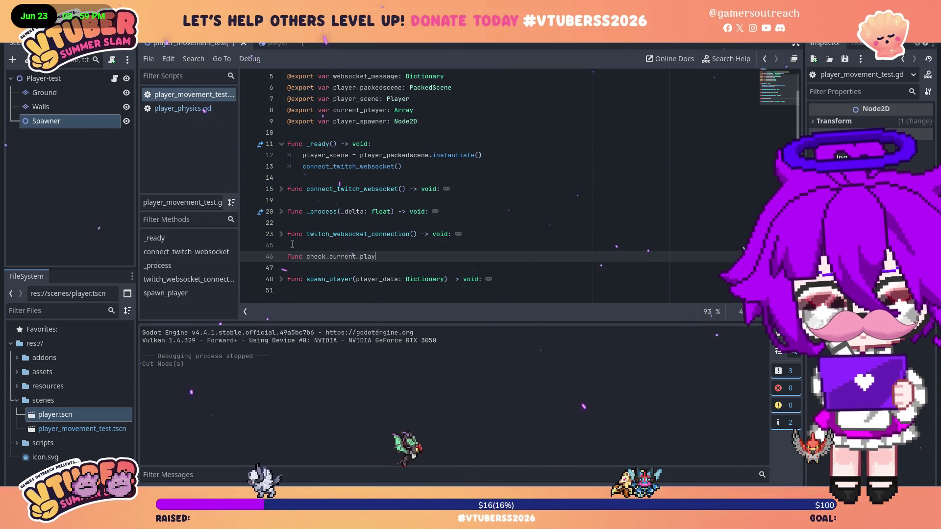
text(er)
text(:)
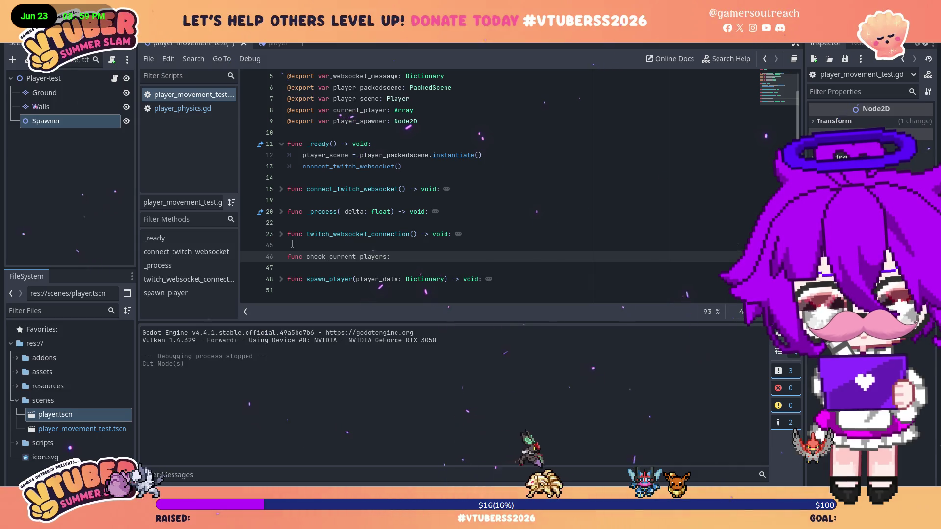
text() -)
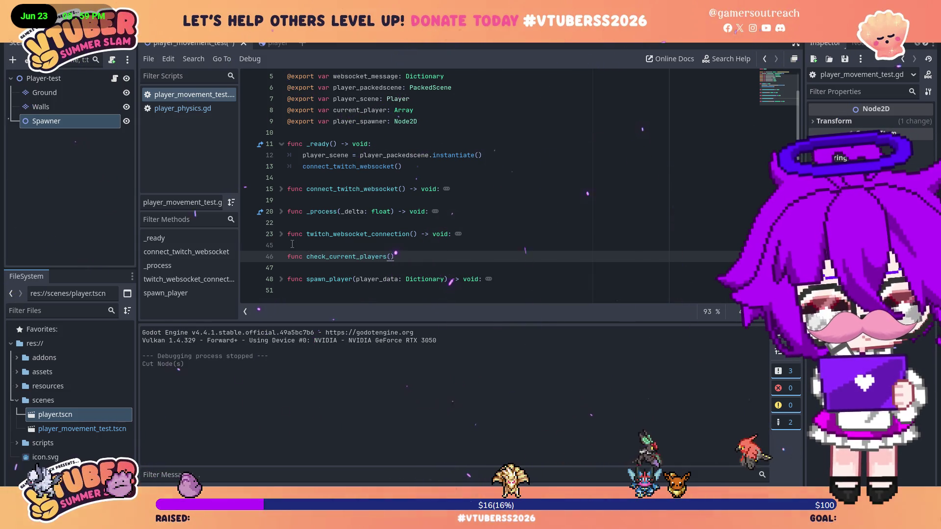
key(BackSpace)
key(BackSpace)
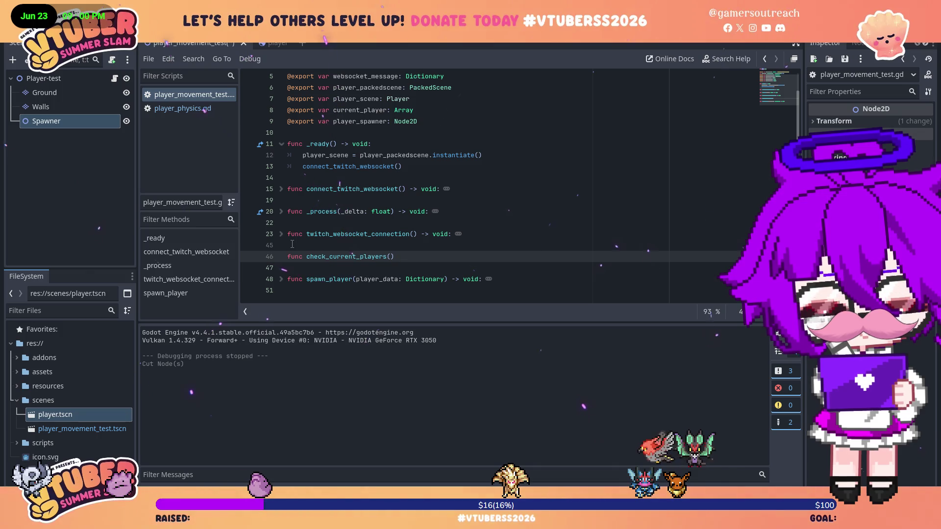
text(bool:)
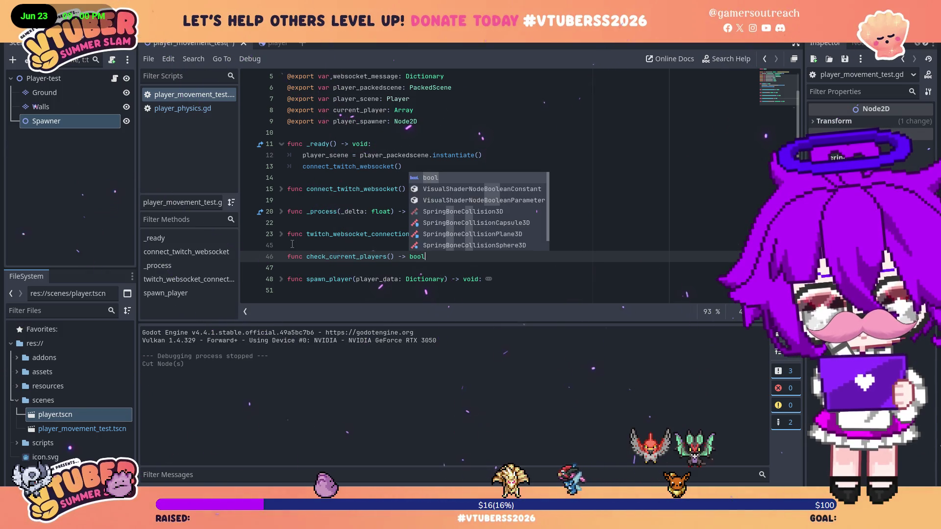
key(Return)
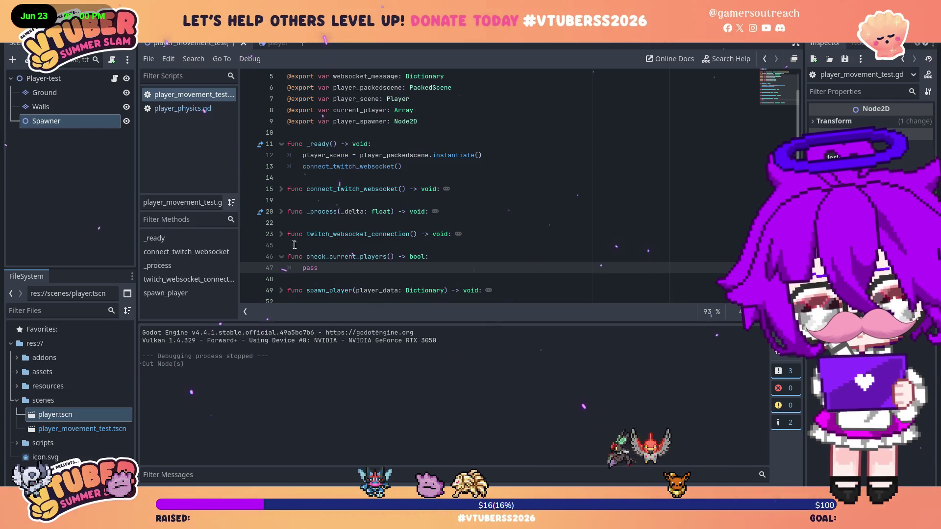
key(BackSpace)
key(BackSpace)
key(BackSpace)
text(re)
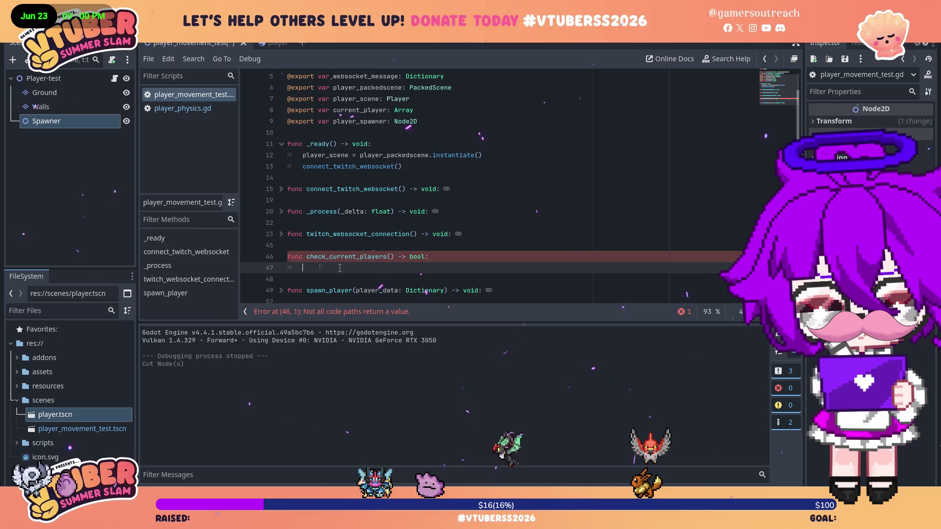
text(tun)
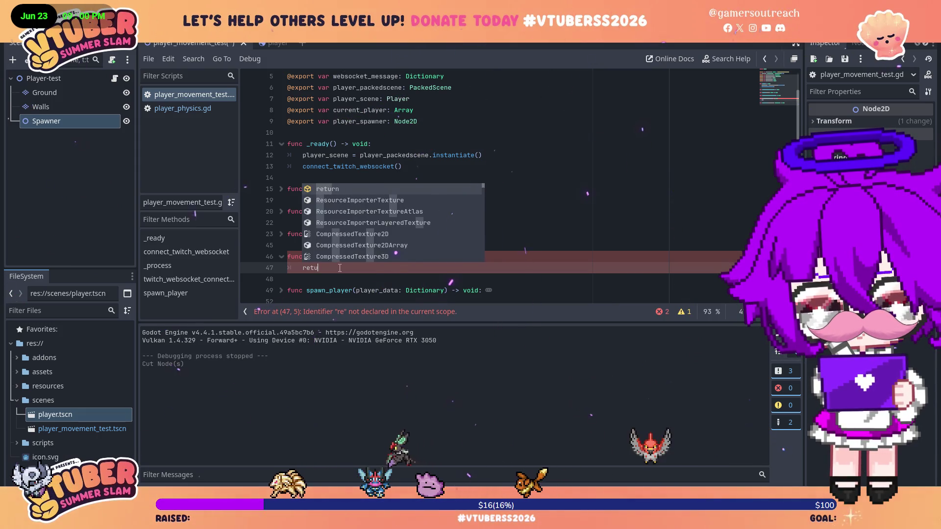
key(Return)
text(true)
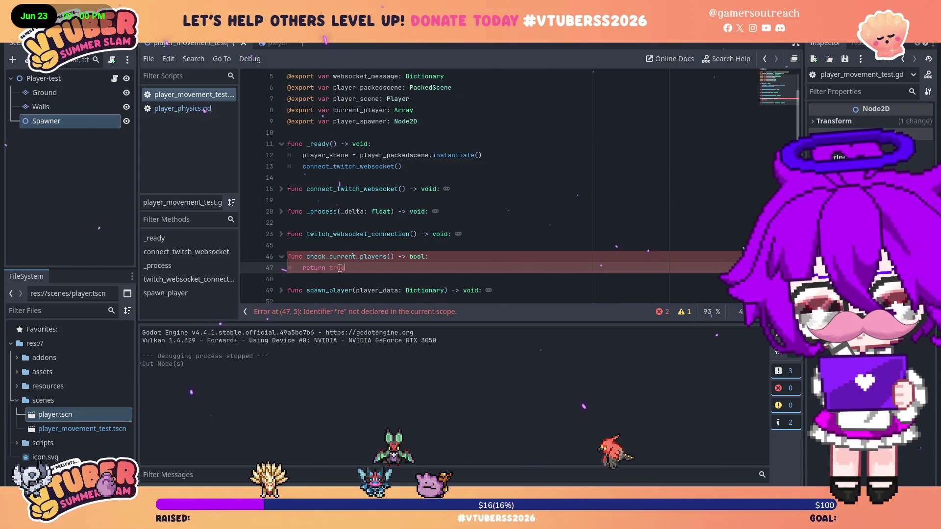
key(ctrl+s)
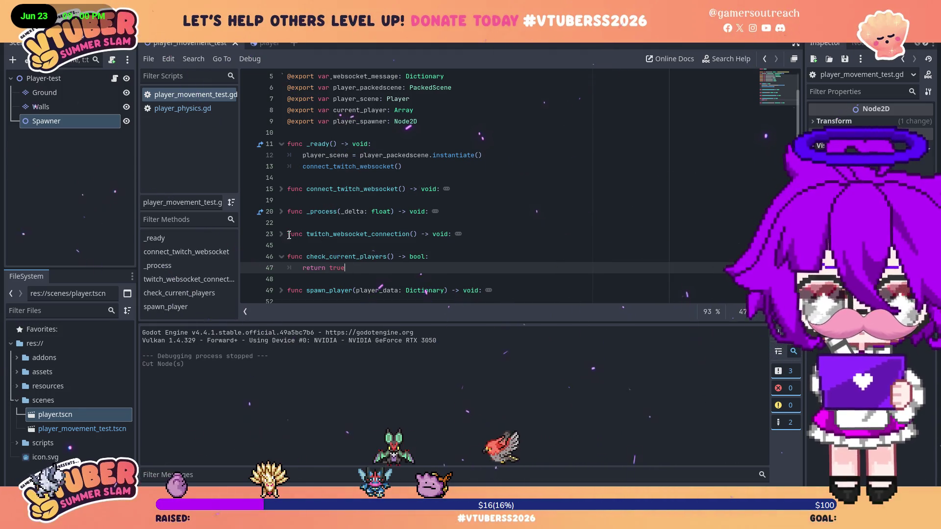
Step: Give check_current_players a viewer_name: String parameter and add a blank line after the print statement
click(282, 235)
scroll(294, 236, down, 3)
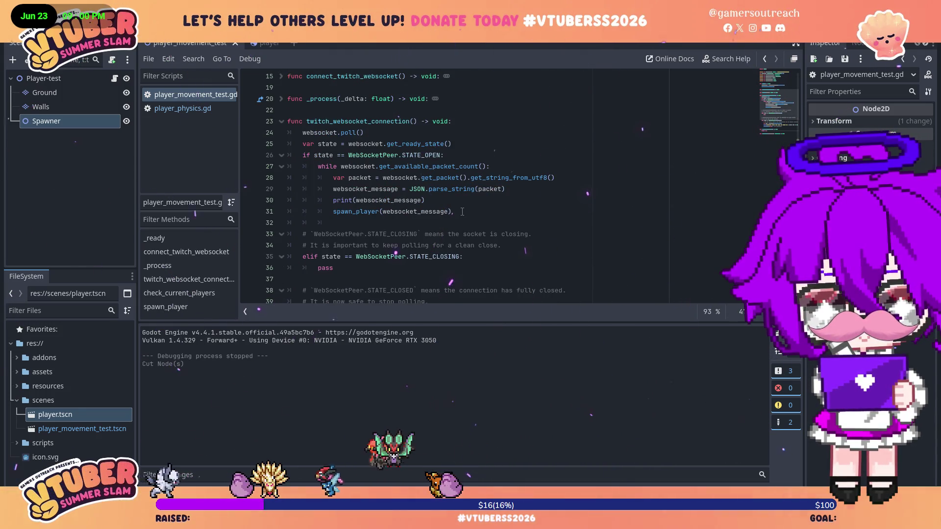
scroll(462, 211, down, 5)
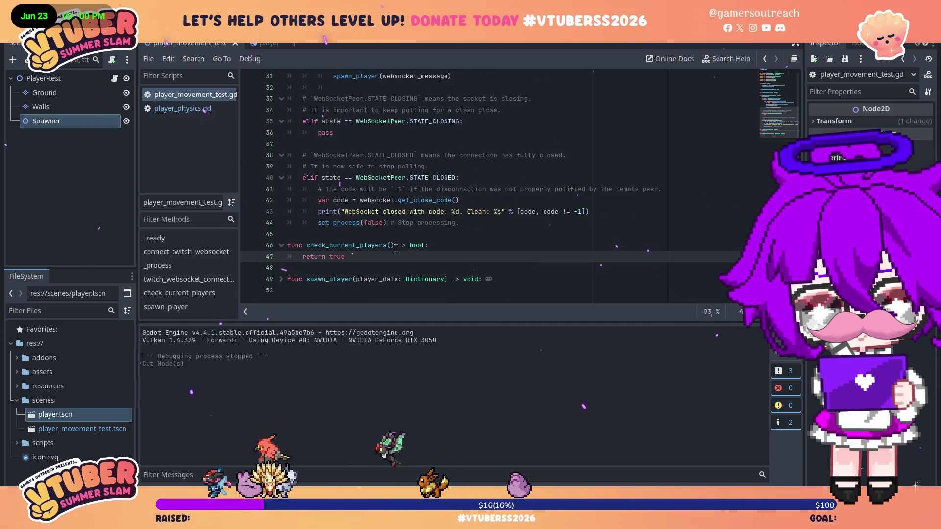
click(393, 246)
scroll(465, 248, up, 2)
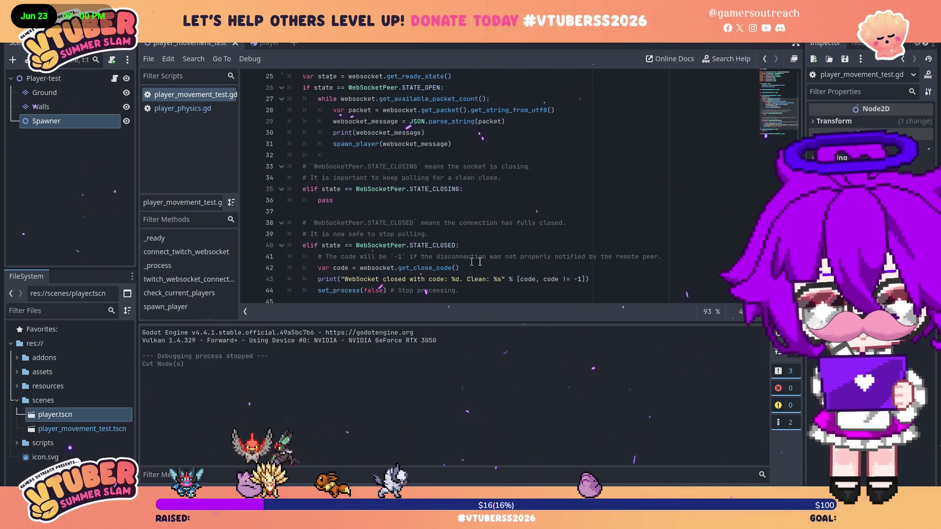
scroll(533, 248, down, 1)
text(d)
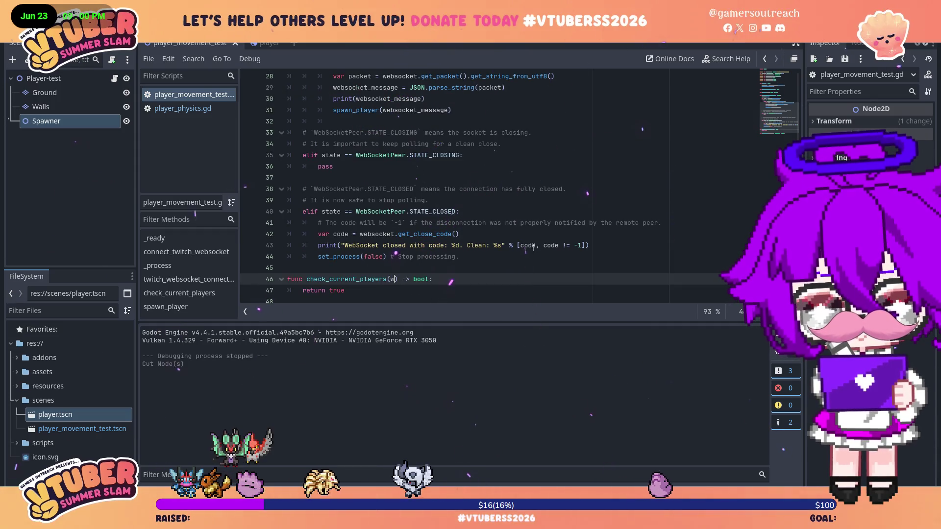
text(ata)
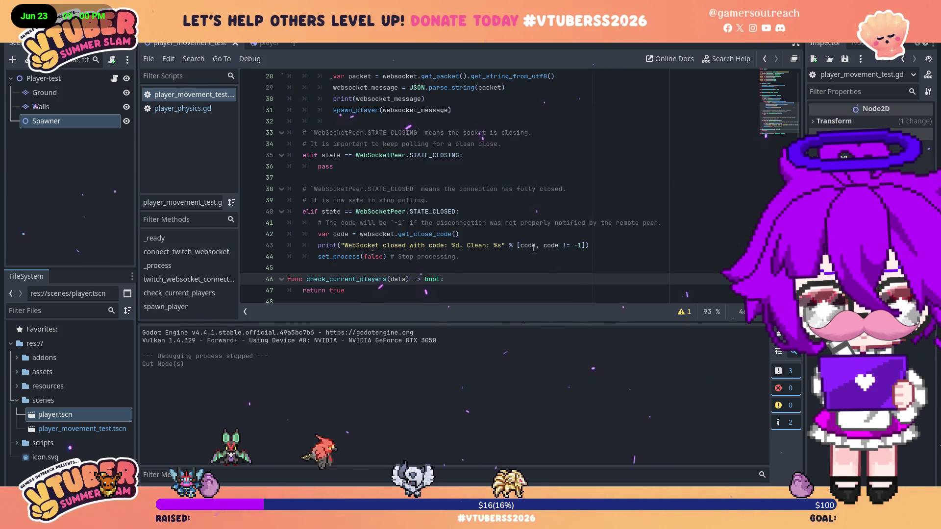
key(BackSpace)
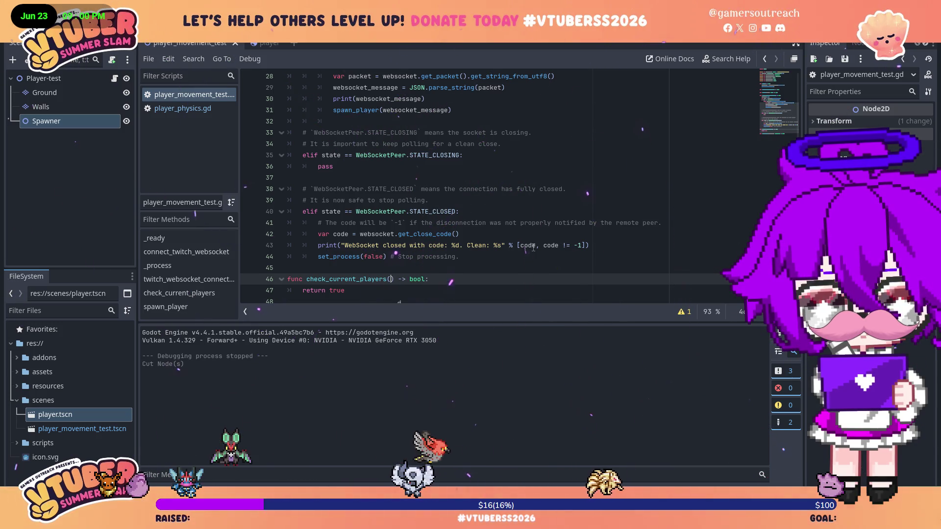
text(viwe)
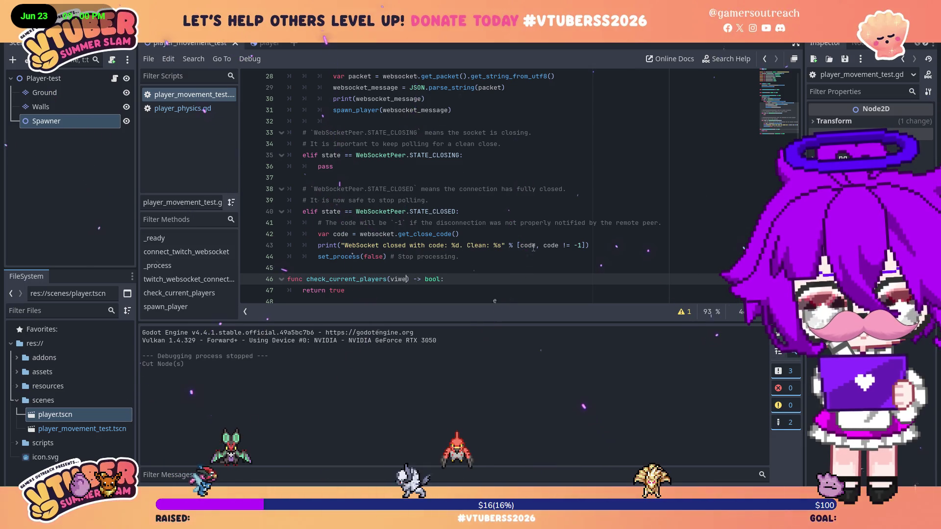
key(BackSpace)
key(BackSpace)
text(ers()
text(viewer)
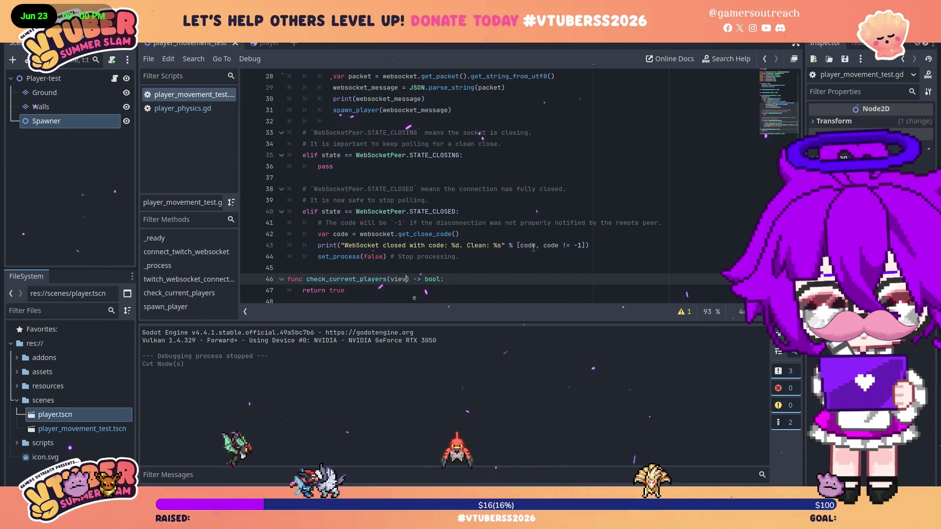
text(_name)
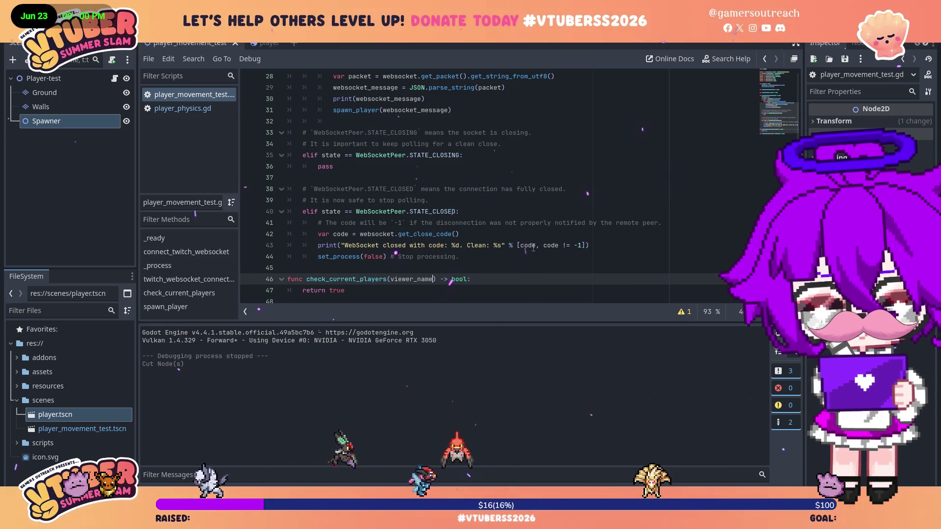
text(: Str)
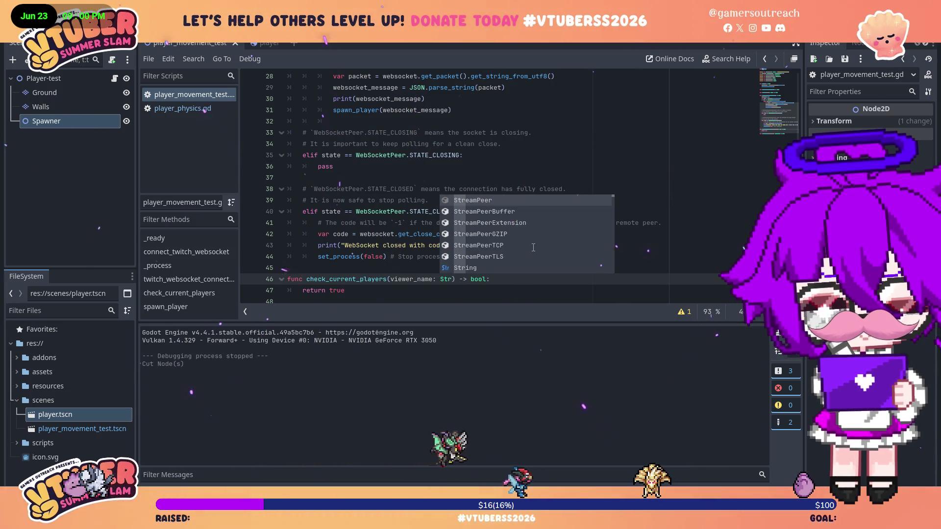
click(467, 102)
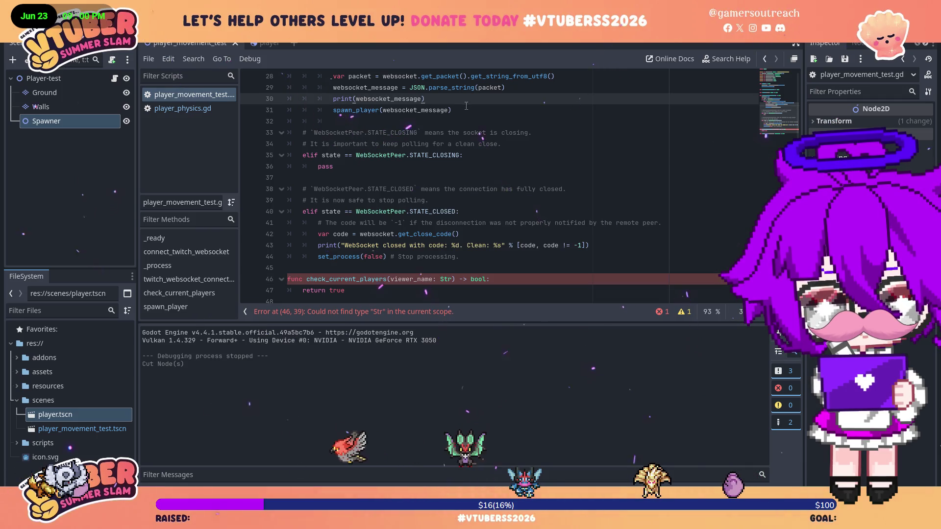
click(450, 280)
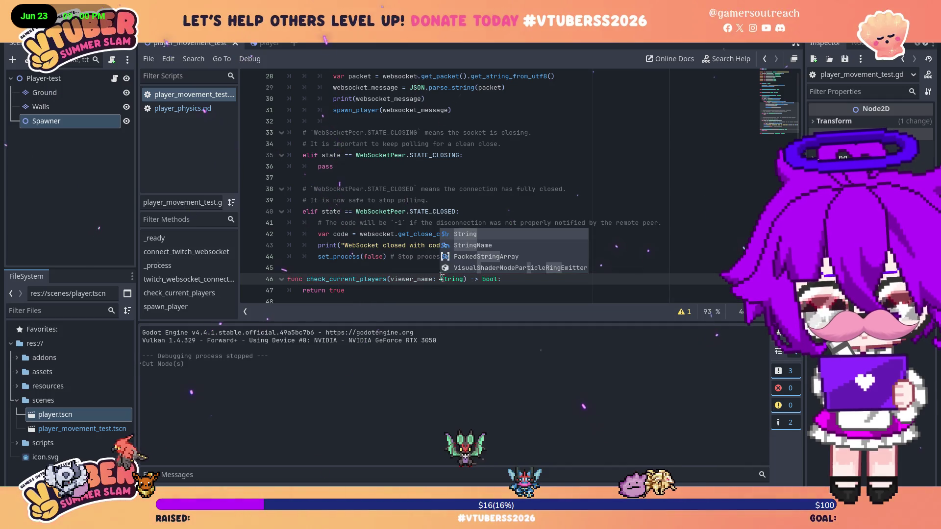
click(444, 104)
key(Return)
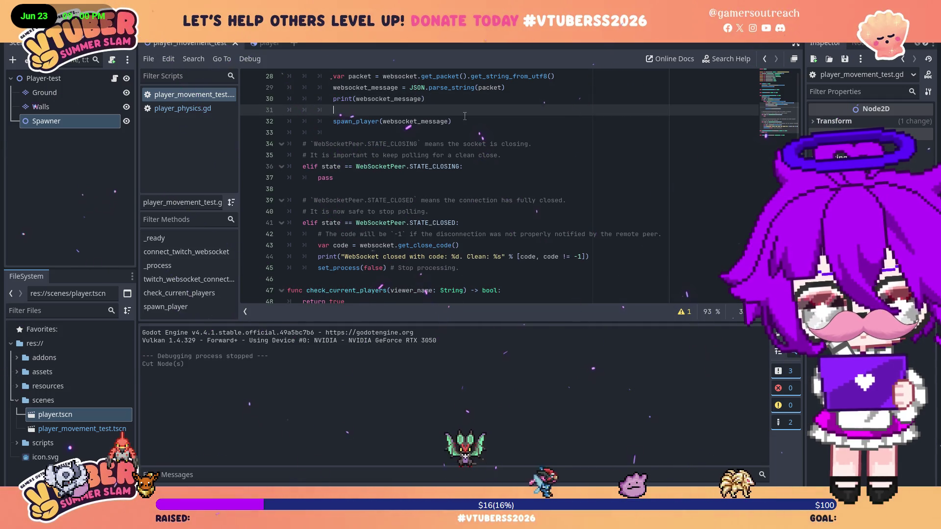
Step: Write if check_current_players(websocket_message["viewer"]): on the new line
key(Return)
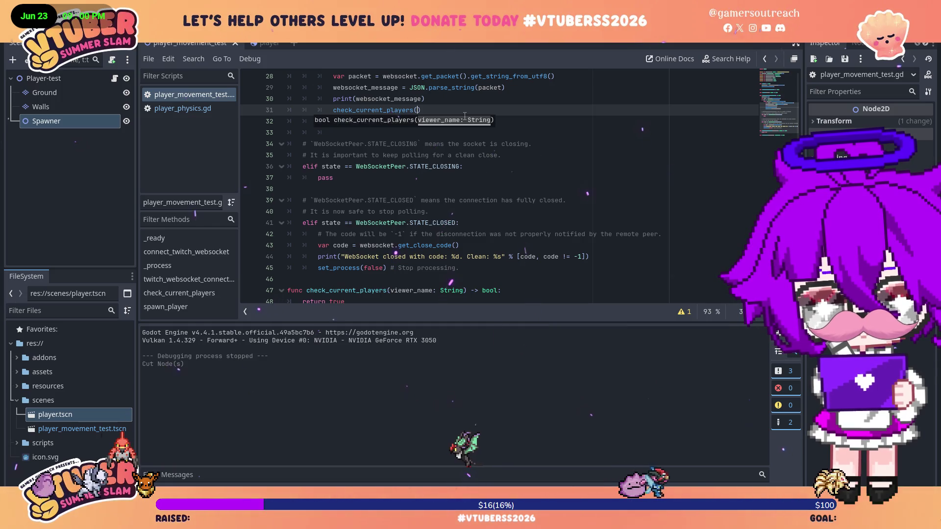
text(webs)
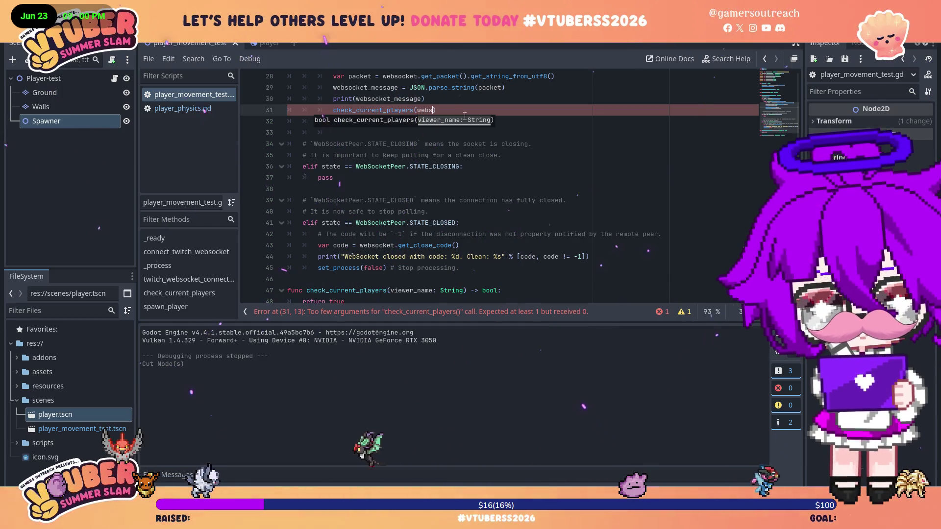
key(Return)
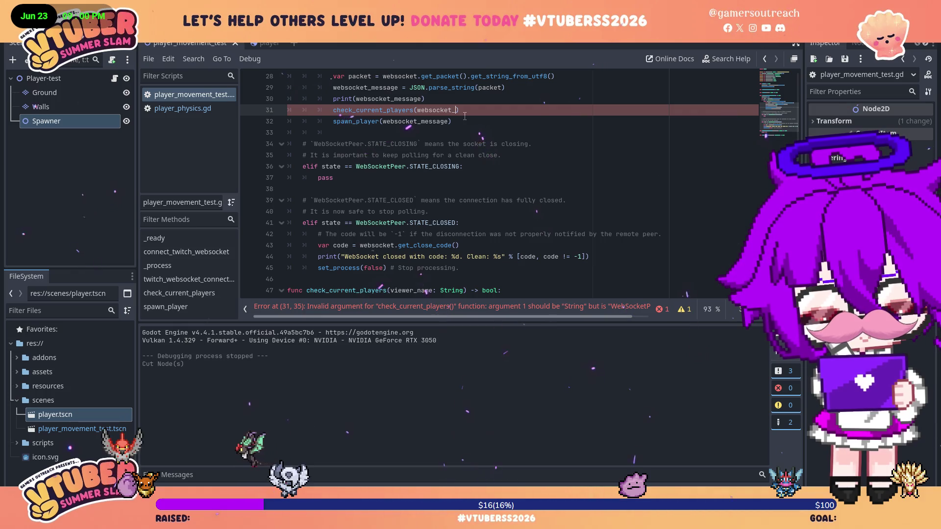
key(Return)
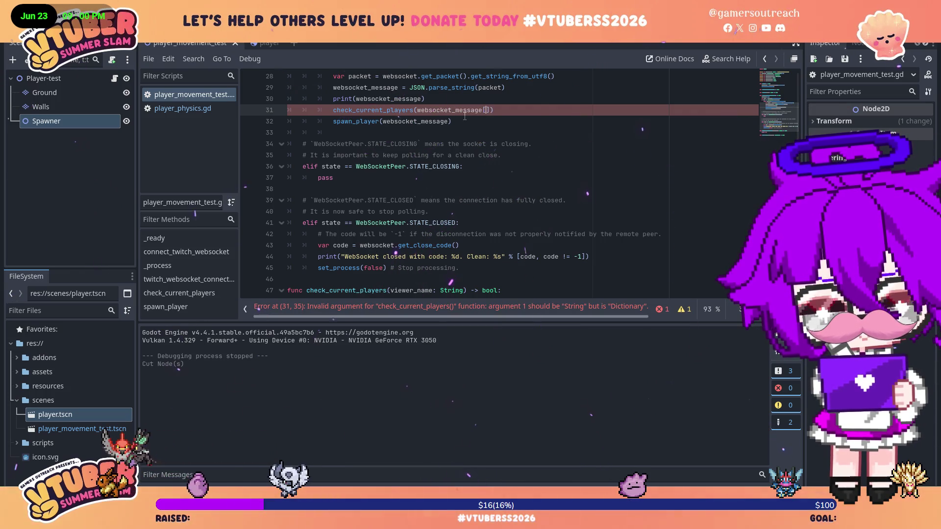
text("viwe)
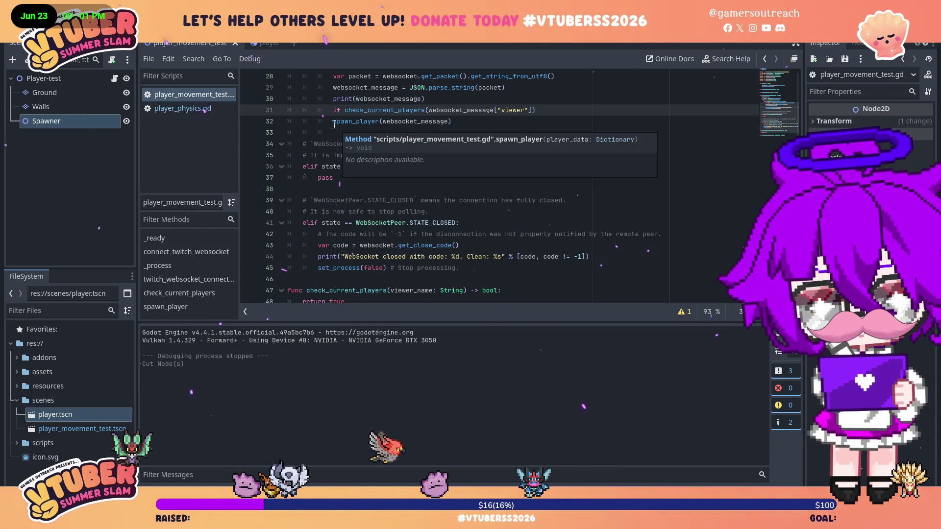
Step: Indent the spawn_player call under the new if condition
click(334, 122)
key(Tab)
click(502, 124)
scroll(498, 130, down, 1)
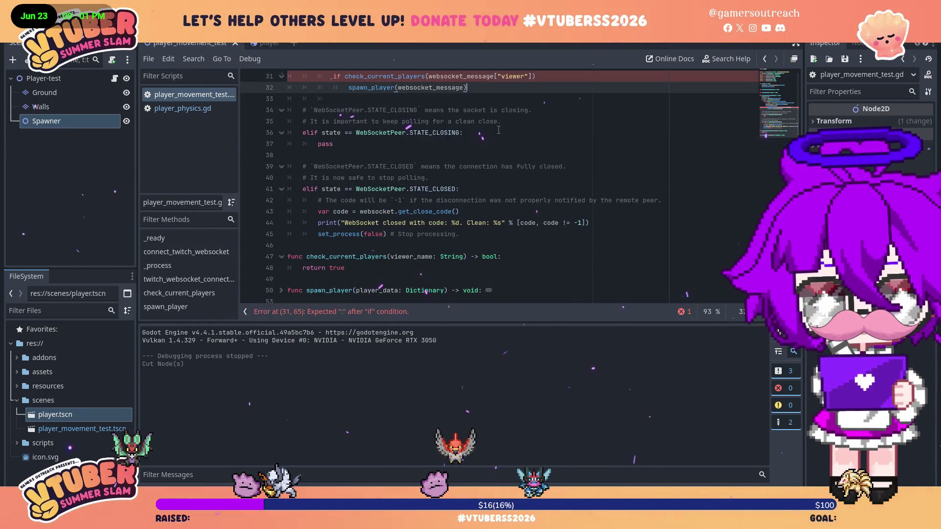
scroll(493, 125, up, 1)
click(549, 113)
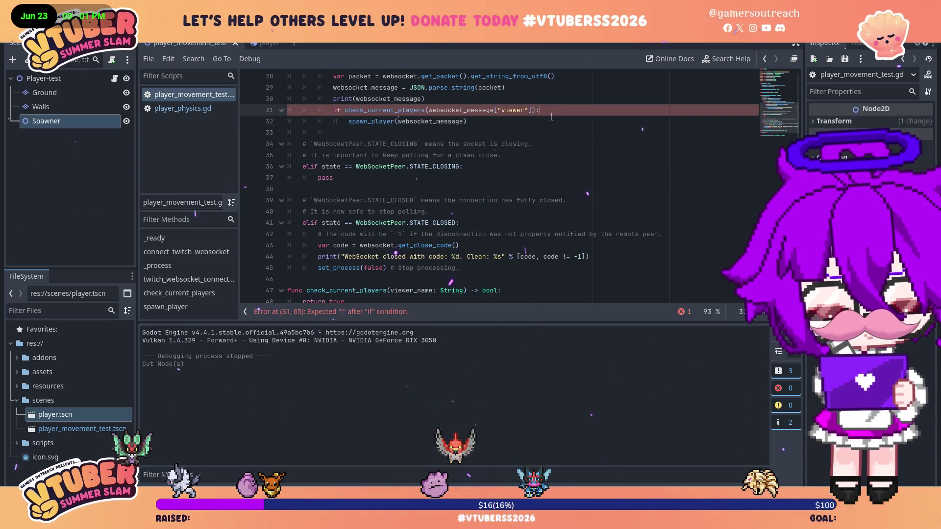
scroll(507, 136, down, 1)
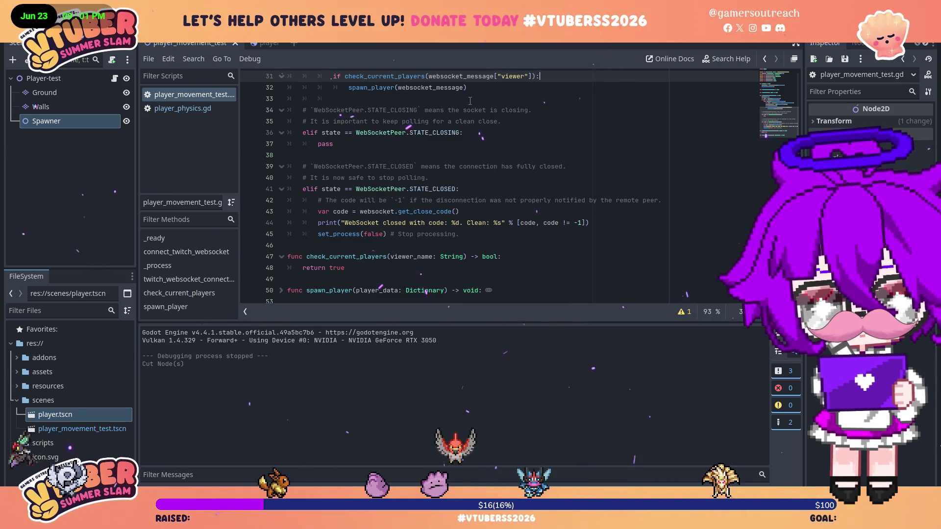
scroll(451, 168, down, 1)
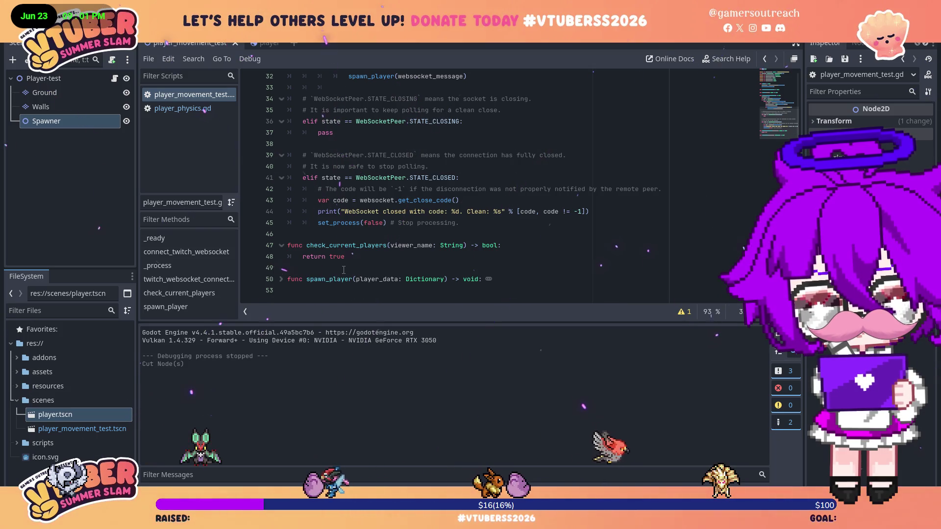
click(257, 43)
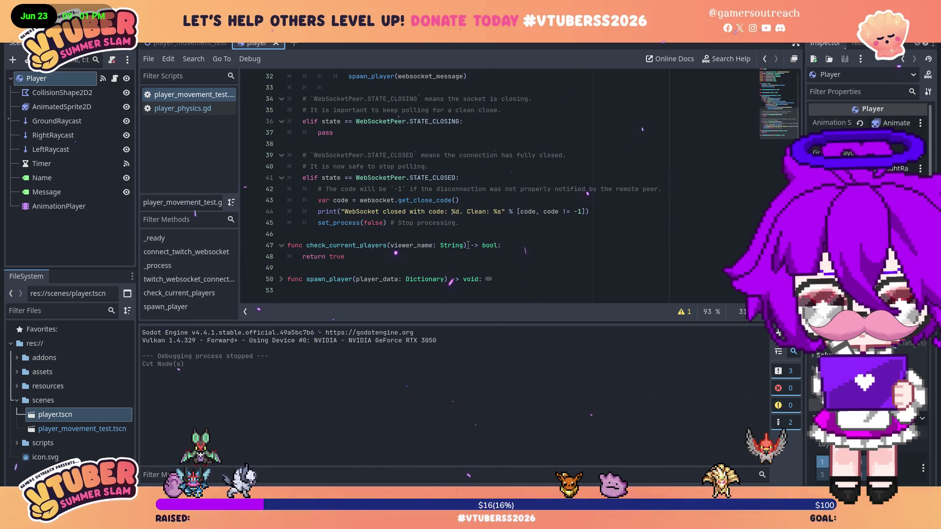
Step: Append player_data["viewer"] to current_player at the end of spawn_player and save the script
click(168, 44)
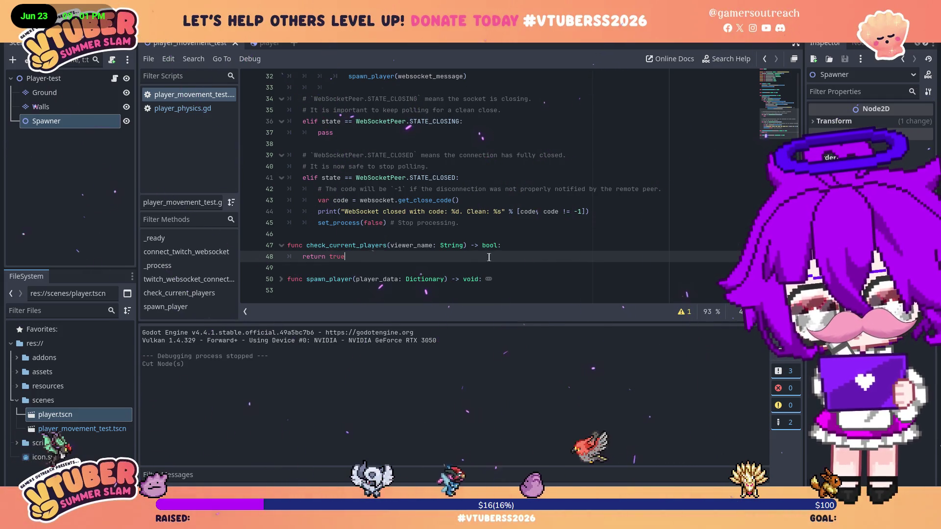
scroll(488, 256, up, 1)
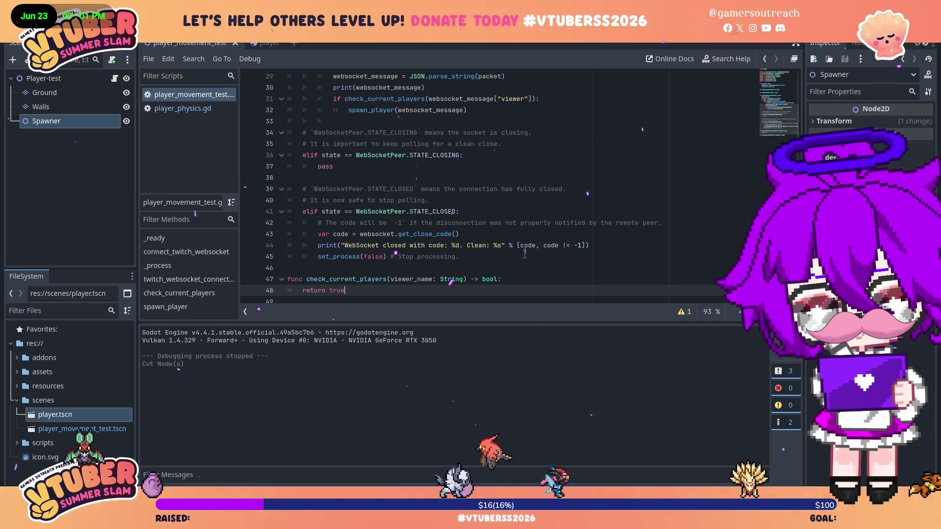
scroll(510, 253, down, 1)
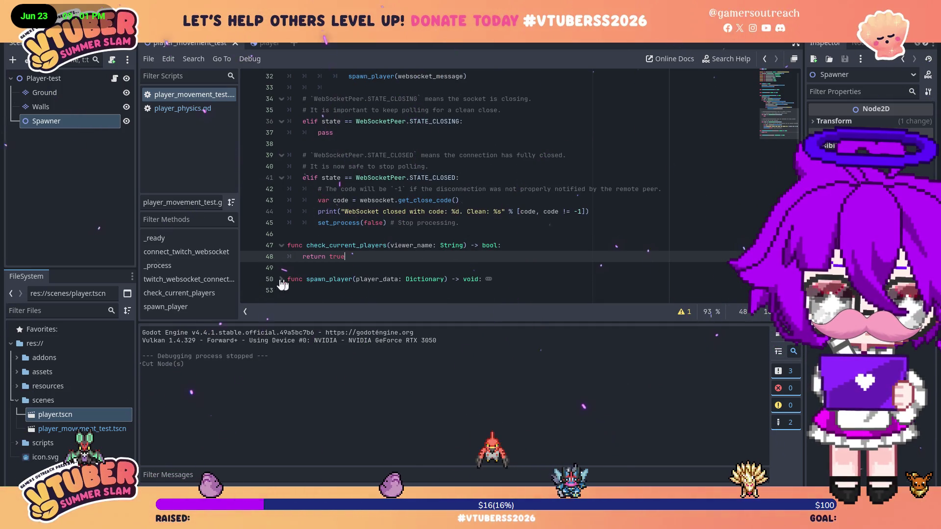
scroll(283, 284, down, 1)
click(474, 280)
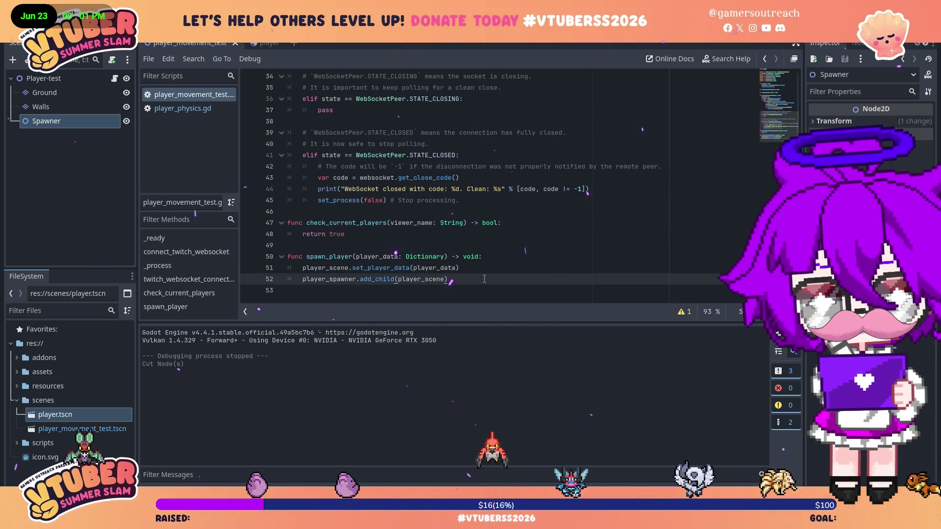
key(Return)
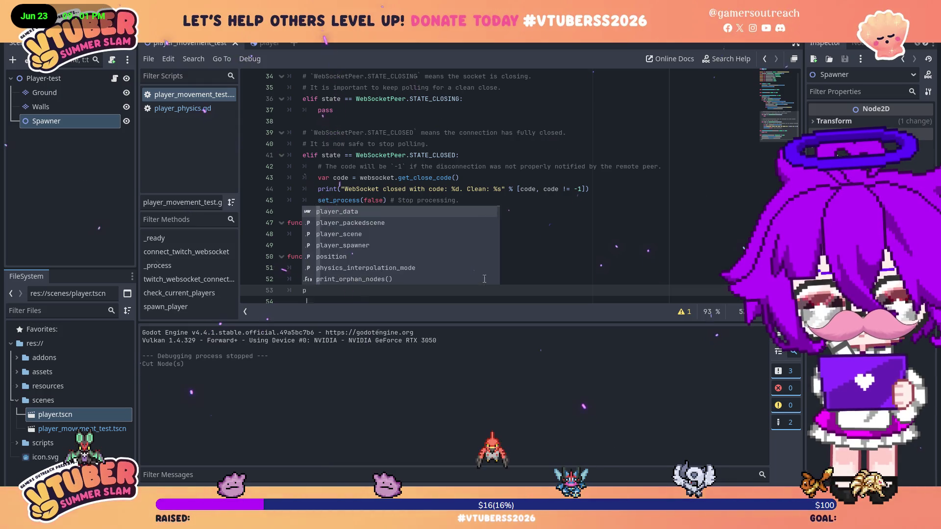
key(BackSpace)
key(BackSpace)
key(BackSpace)
text(rrent)
key(Return)
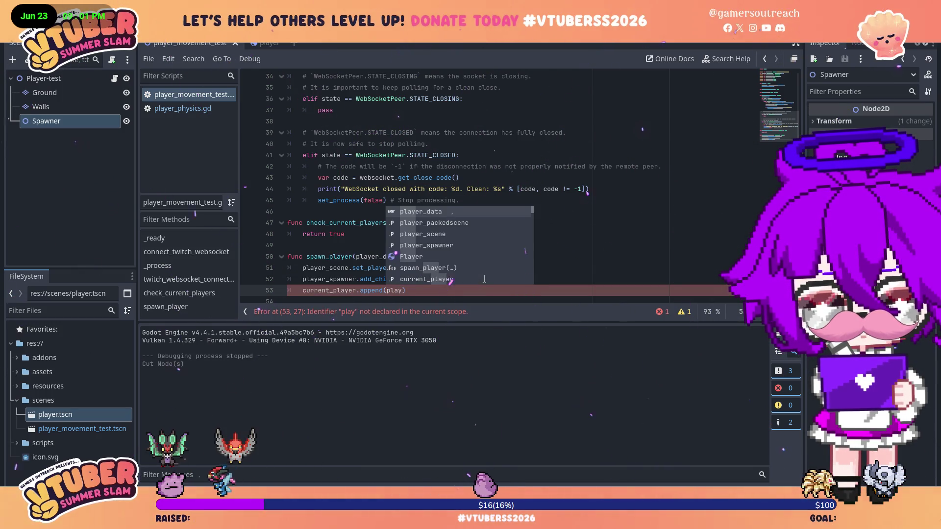
key(Return)
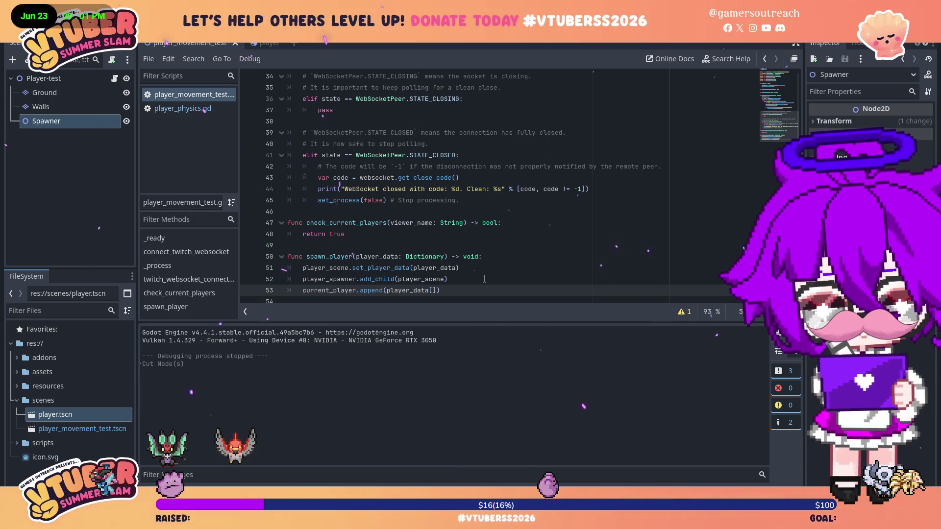
text("viewer)
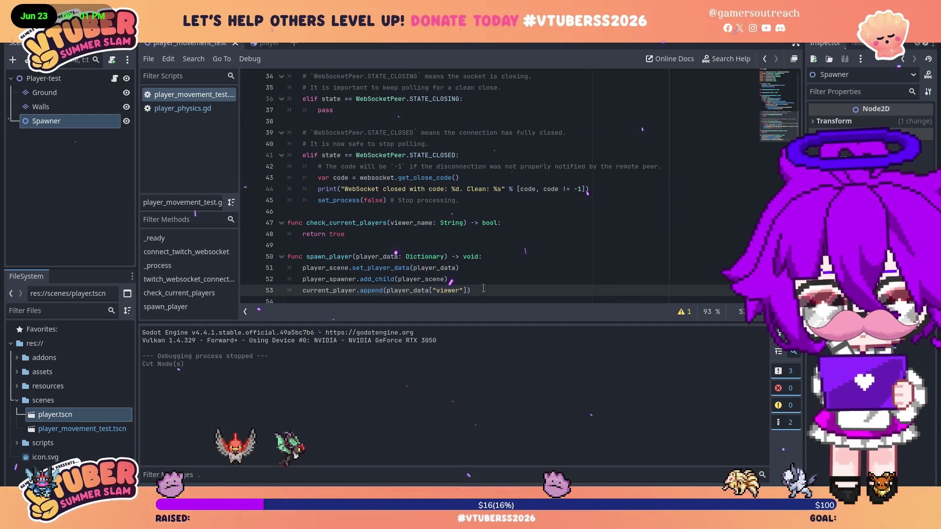
key(ctrl+s)
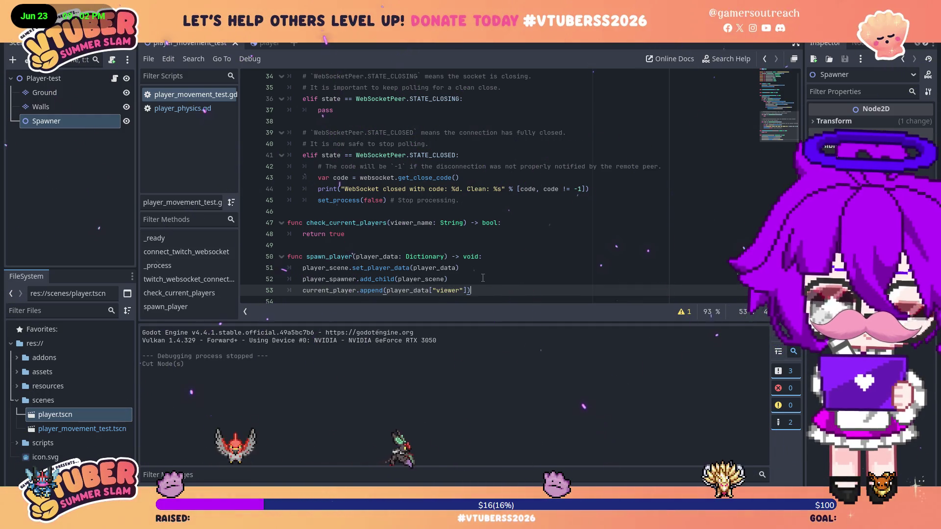
scroll(452, 245, up, 10)
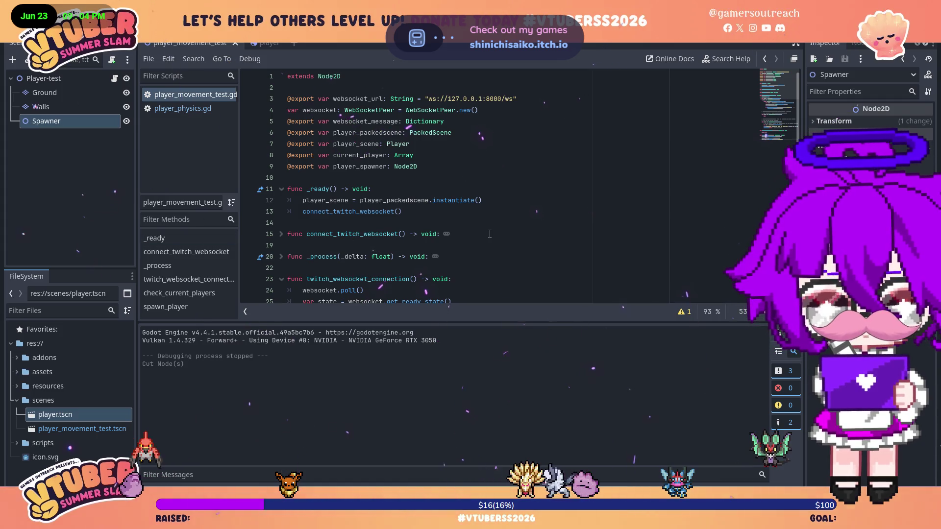
Step: In check_current_players, add the condition 'if current_player.has(viewer_name):'
scroll(489, 234, down, 3)
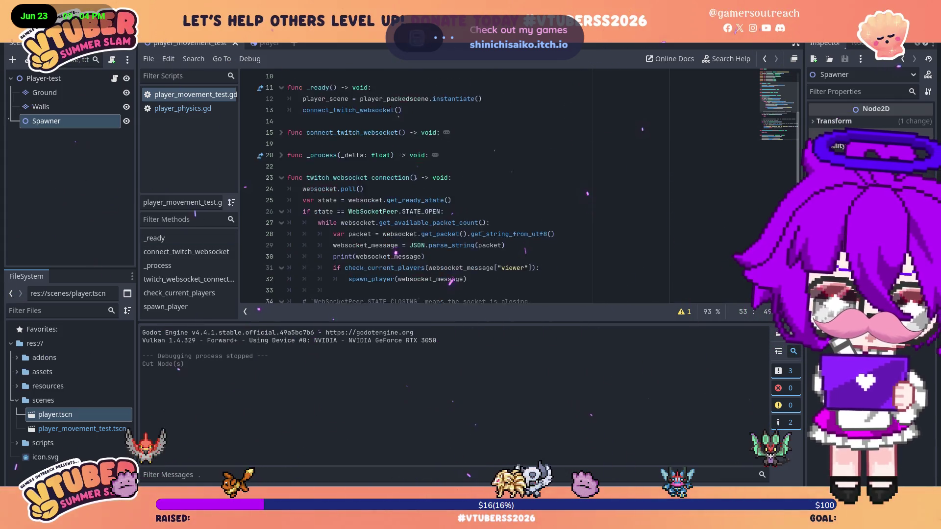
scroll(481, 228, down, 3)
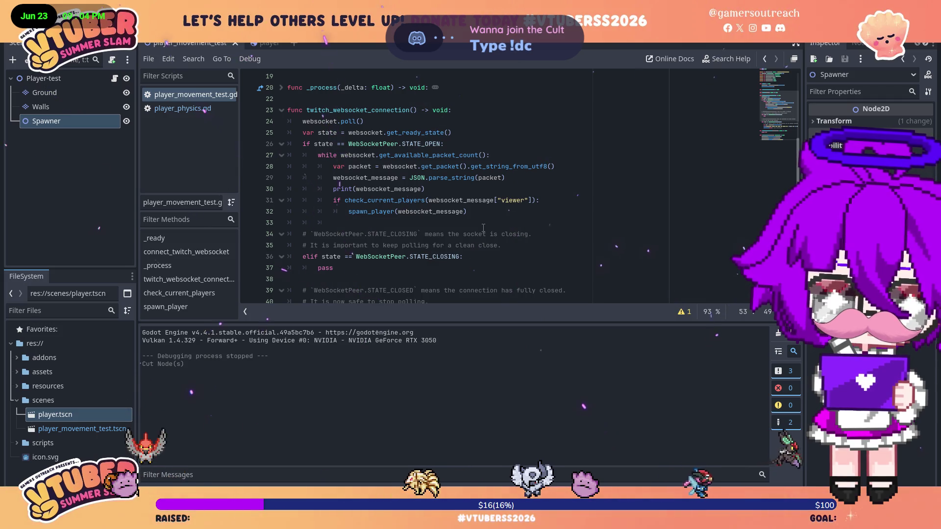
scroll(490, 223, down, 2)
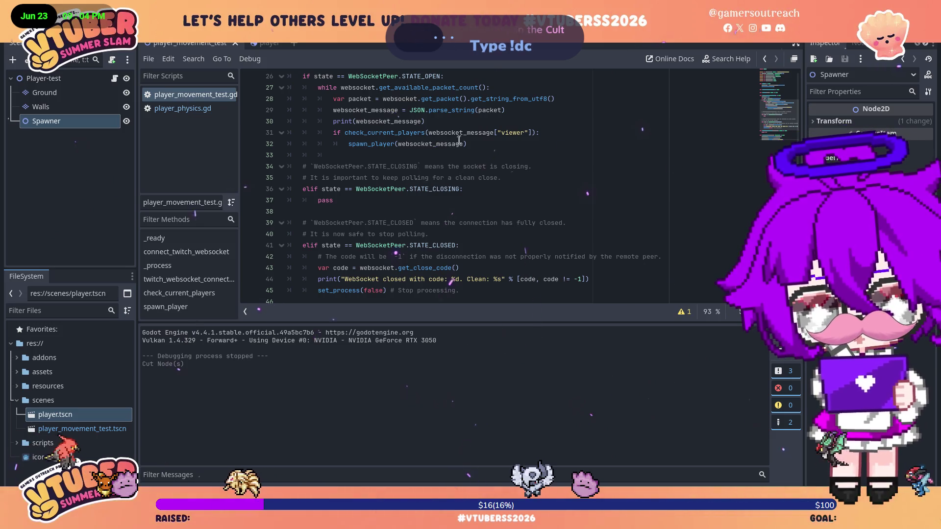
scroll(517, 136, down, 1)
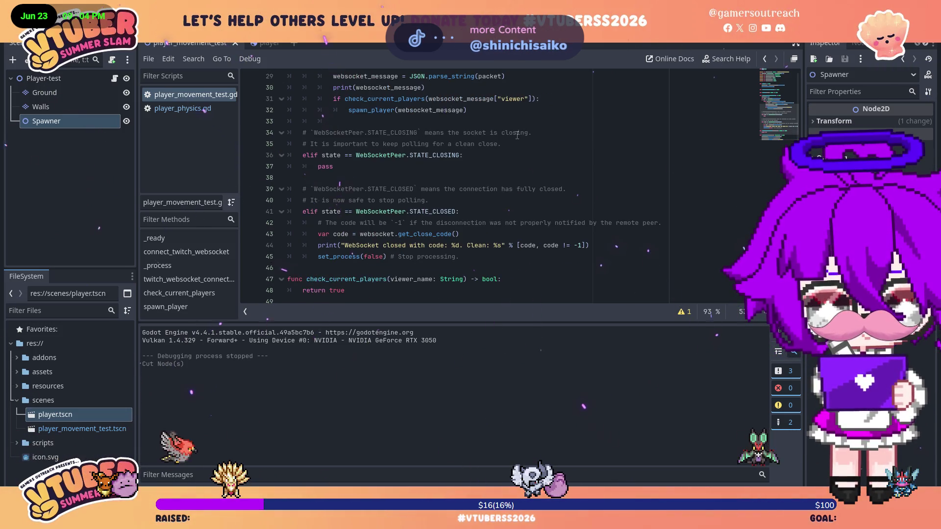
scroll(412, 239, down, 2)
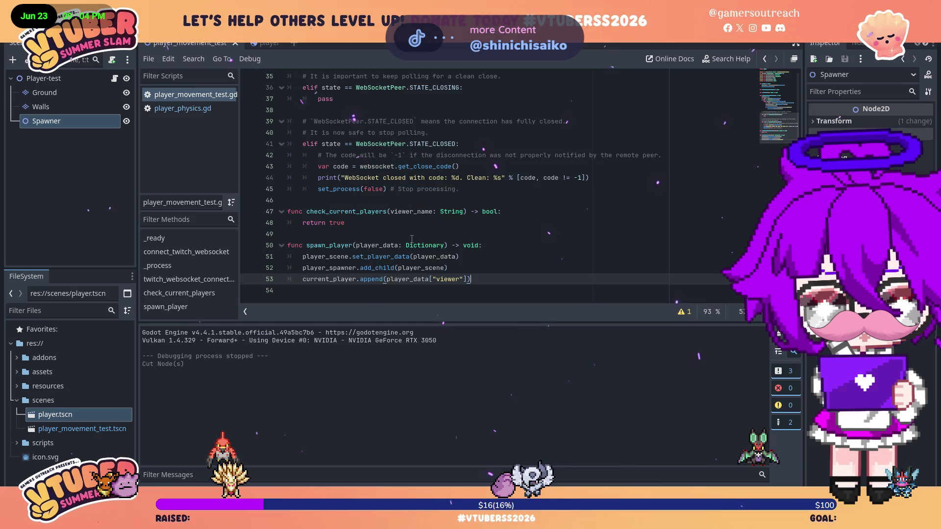
click(392, 227)
click(521, 216)
key(Return)
text(if )
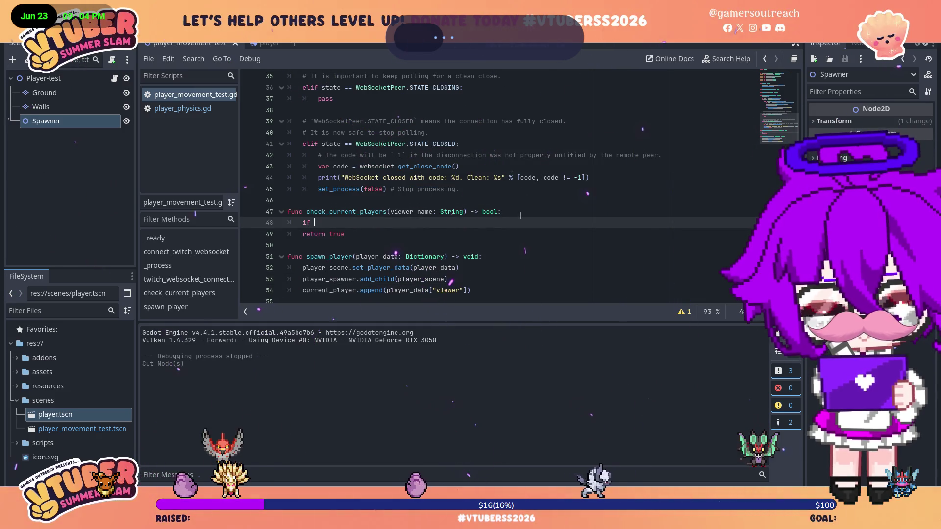
text(c)
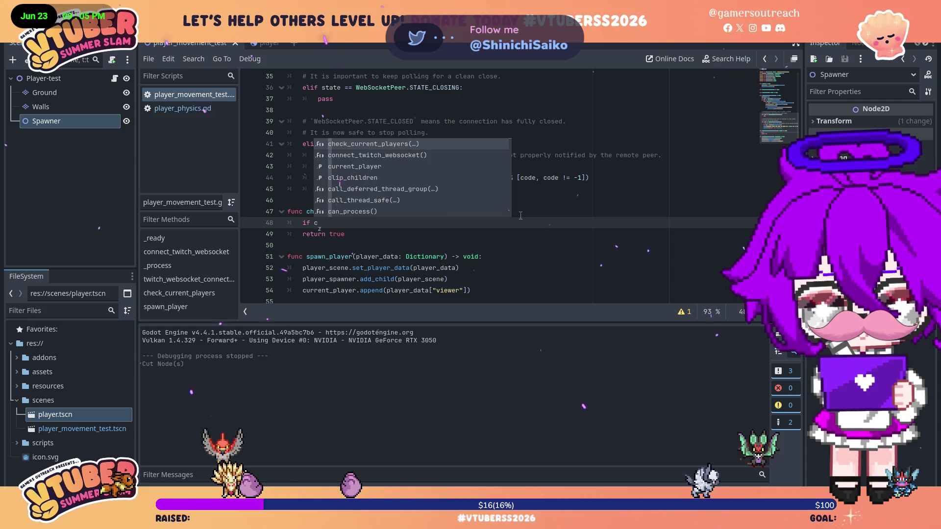
text(urrent_player.)
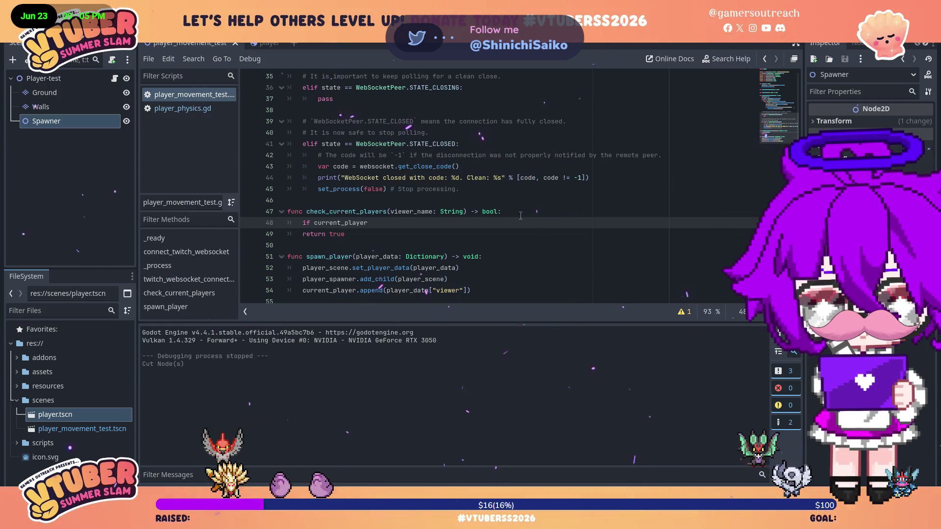
text(has)
key(Return)
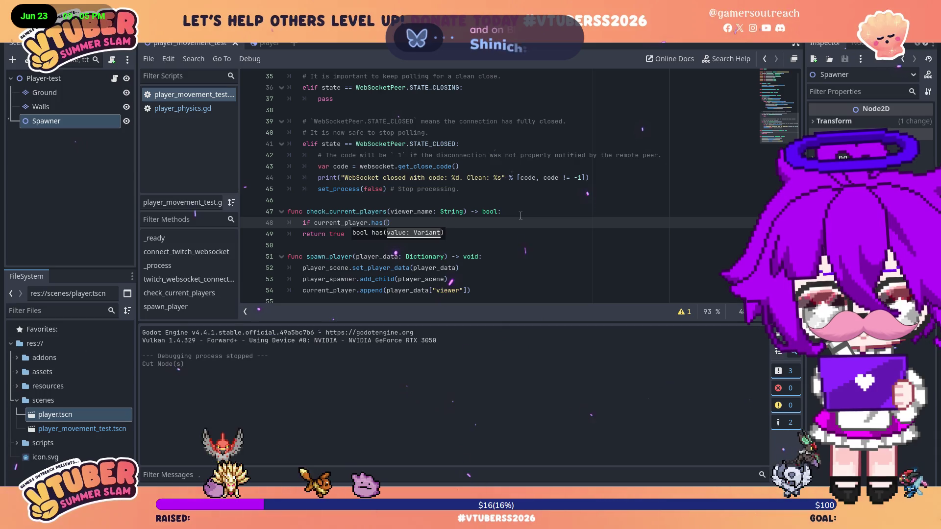
text(ewer_name)
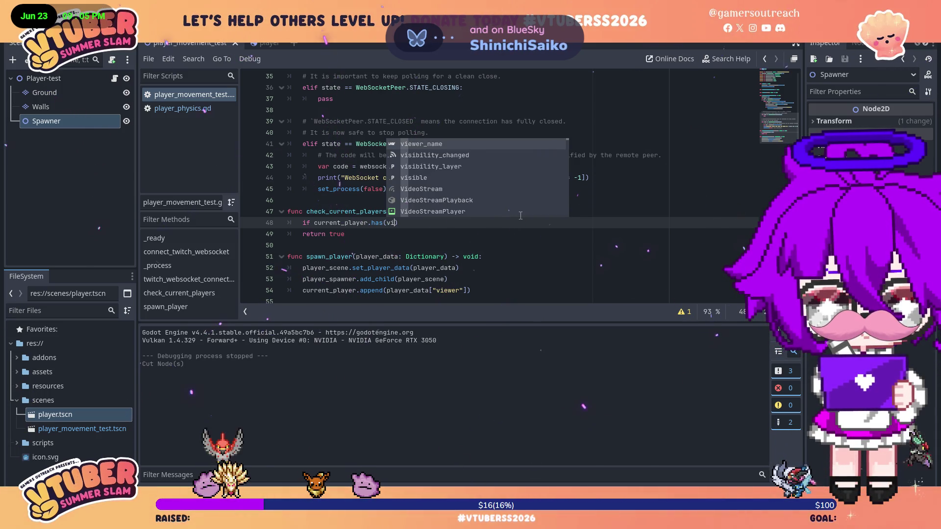
key(Return)
text(:)
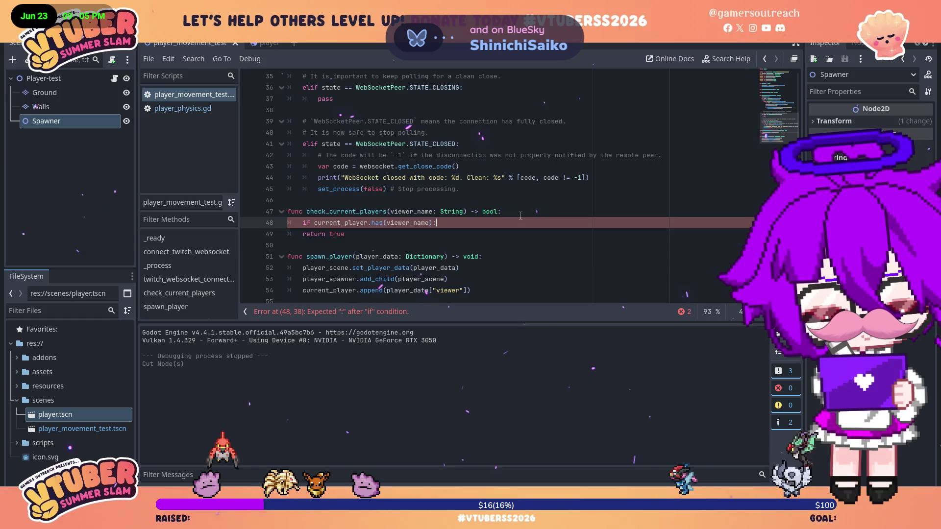
key(Return)
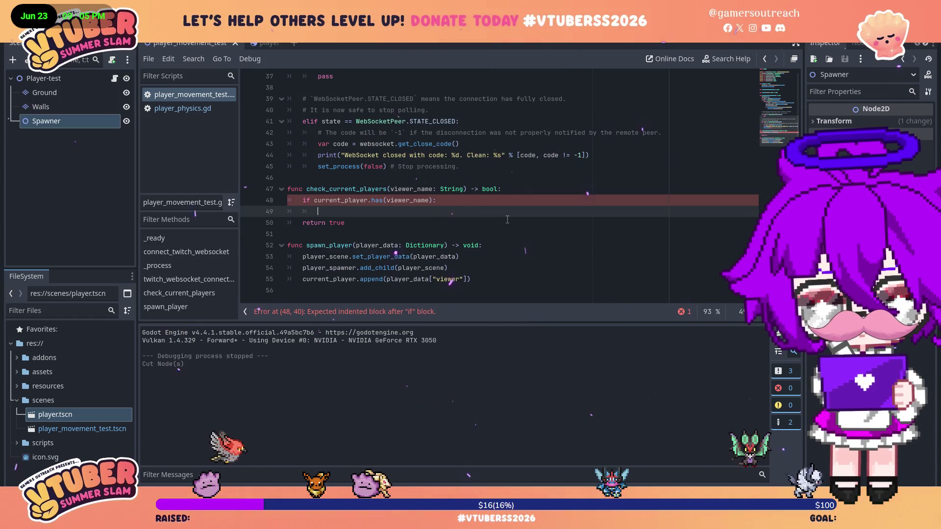
Step: Add blank lines before spawn_player and put a 'pass' placeholder in the if body
key(Down)
key(Down)
key(Return)
key(Return)
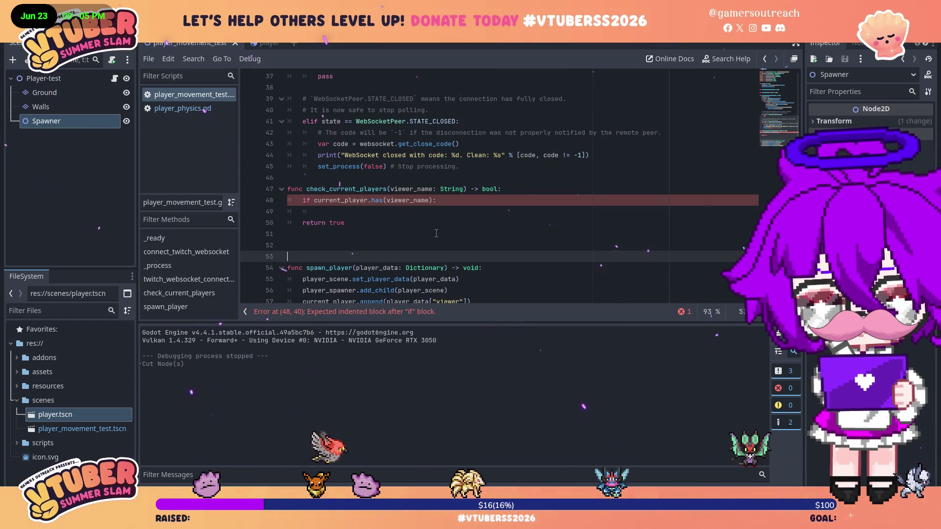
key(Up)
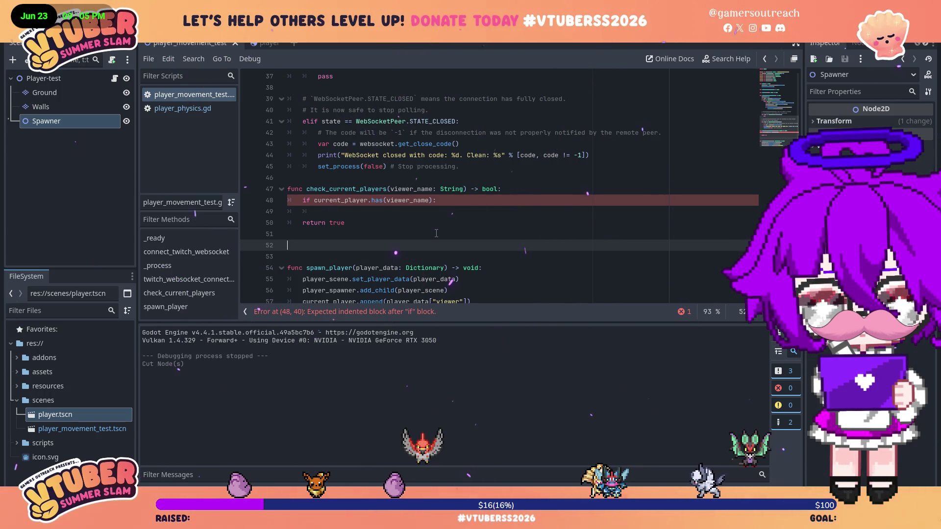
click(453, 213)
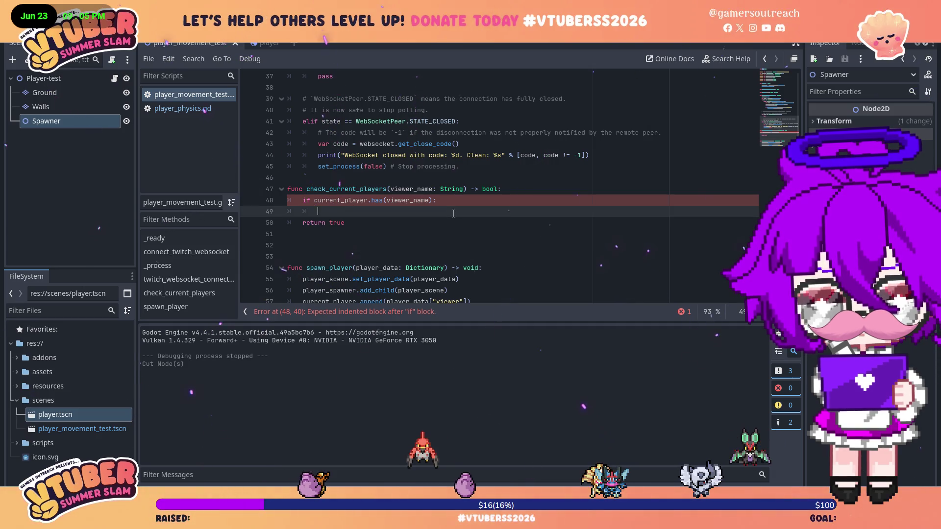
text(ass)
Step: Start a 'func write_player' line directly above spawn_player
click(402, 256)
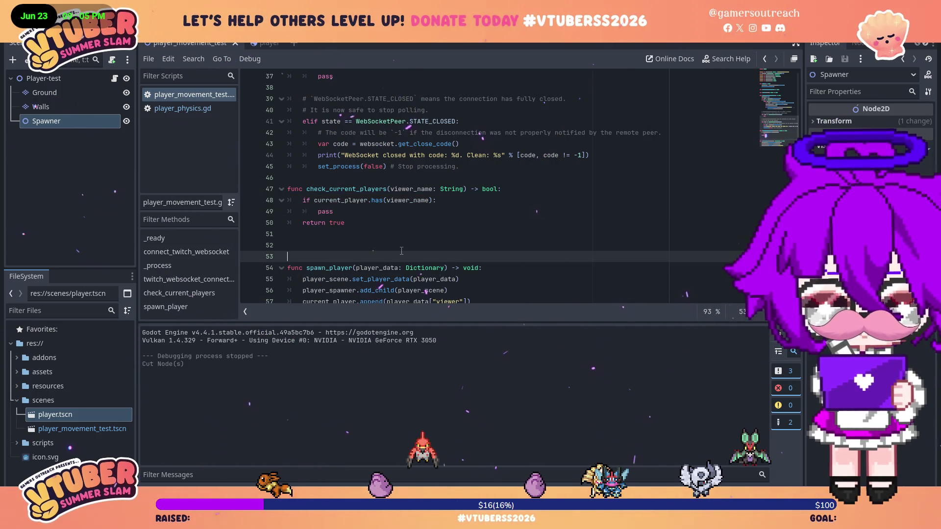
key(BackSpace)
key(Return)
click(404, 247)
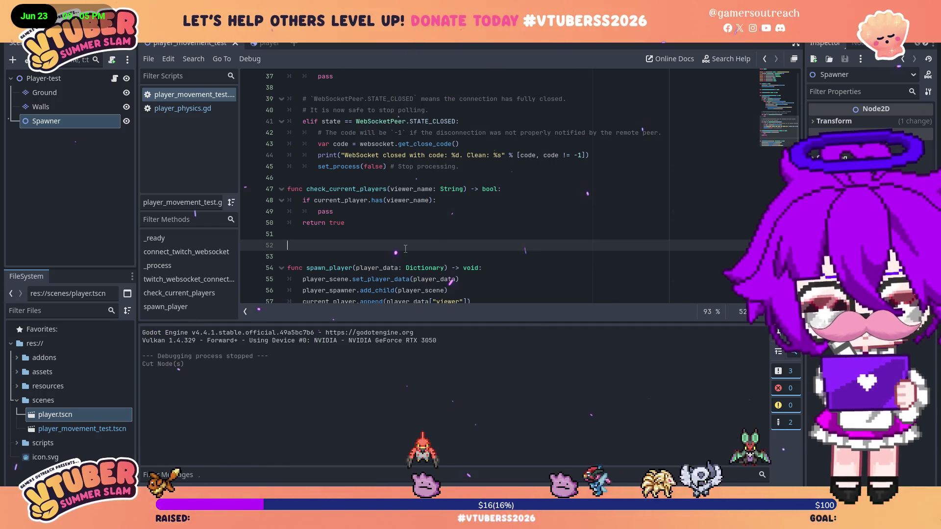
text(func )
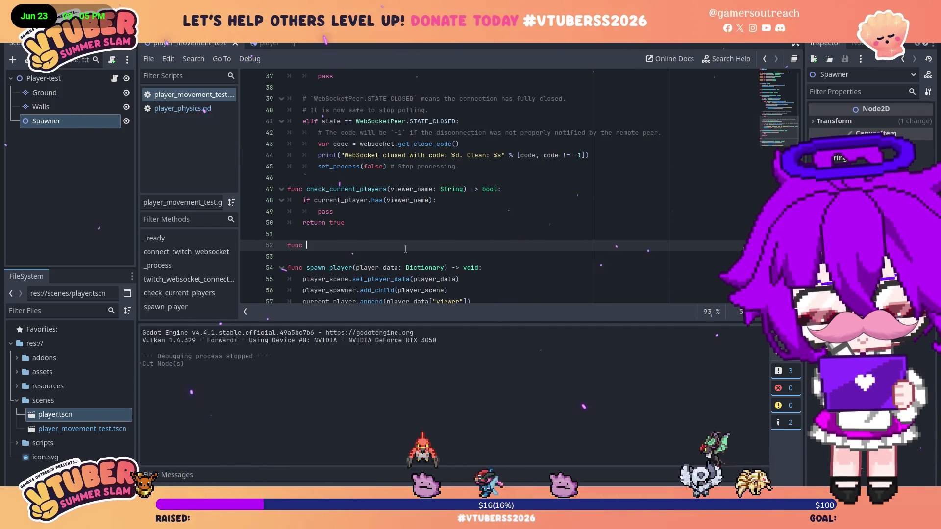
text(write_play)
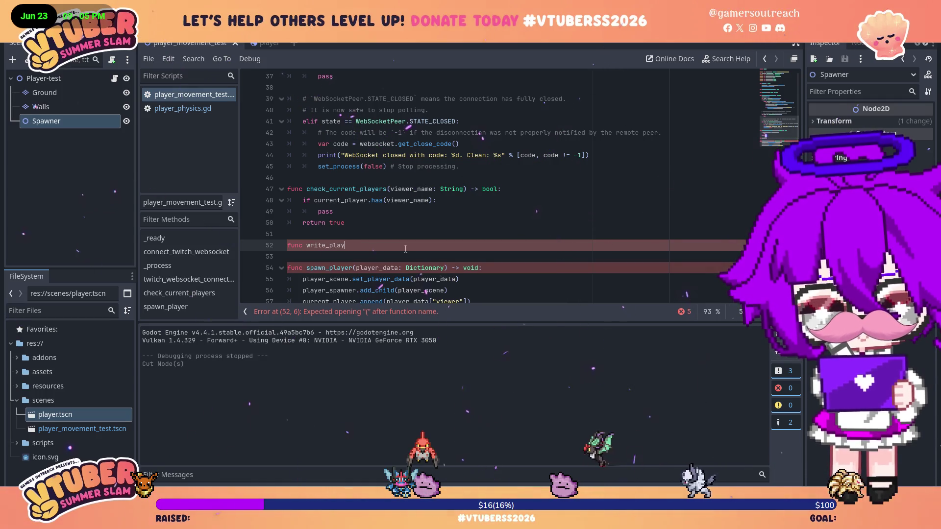
text(er)
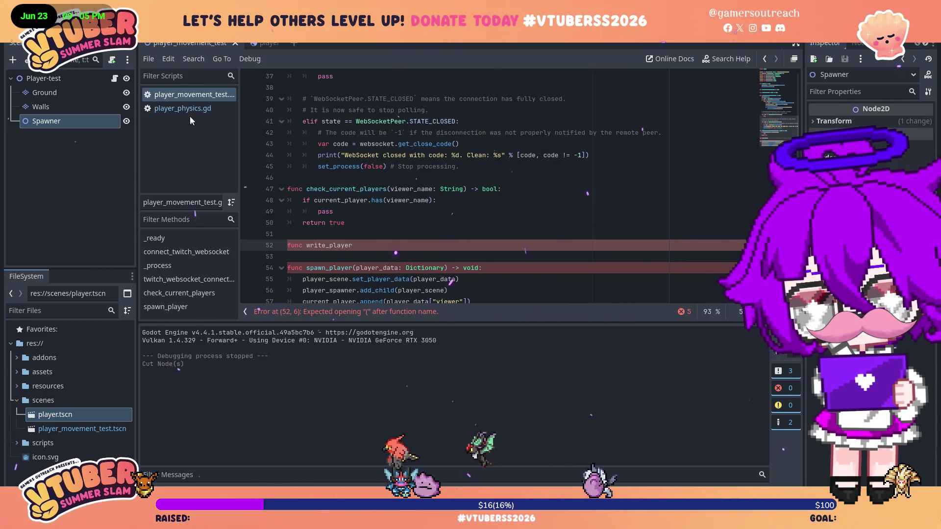
Step: Glance at player_physics.gd, then delete the unfinished 'func write_player' line in player_movement_test.gd
click(189, 113)
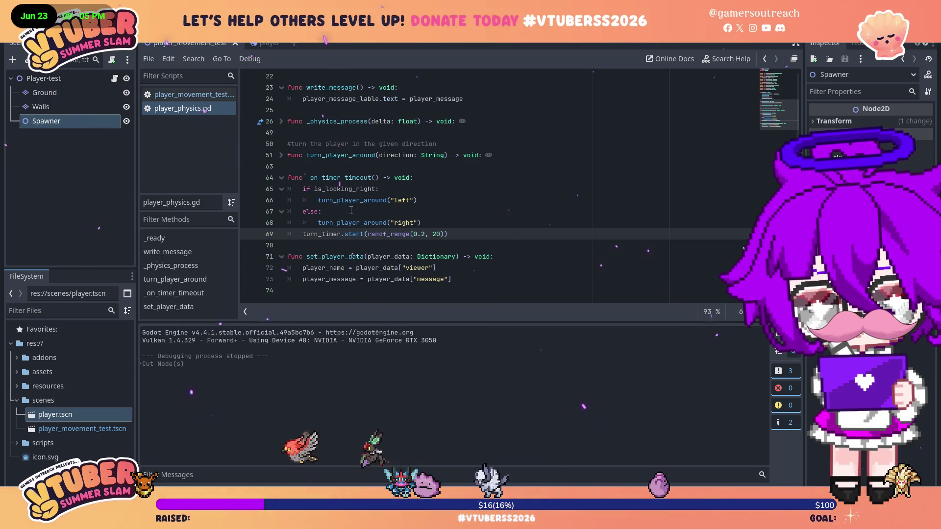
scroll(338, 204, up, 1)
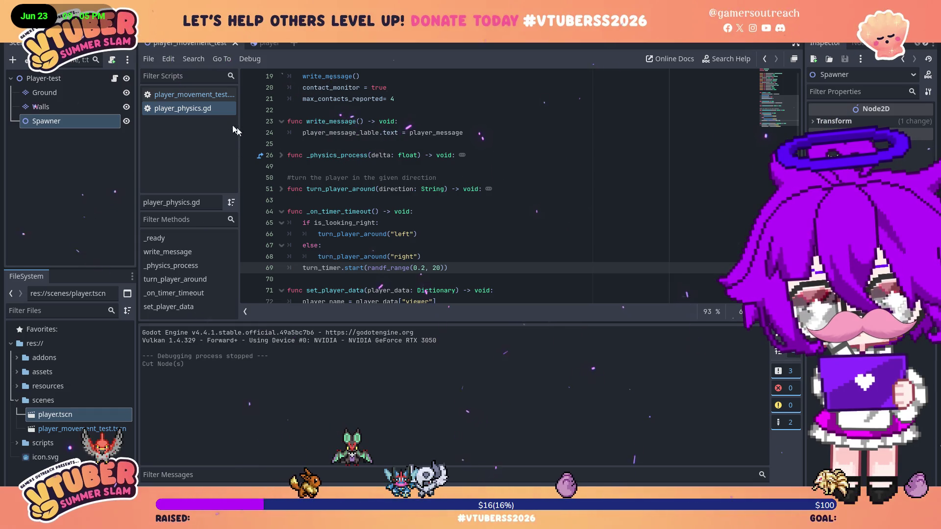
click(189, 95)
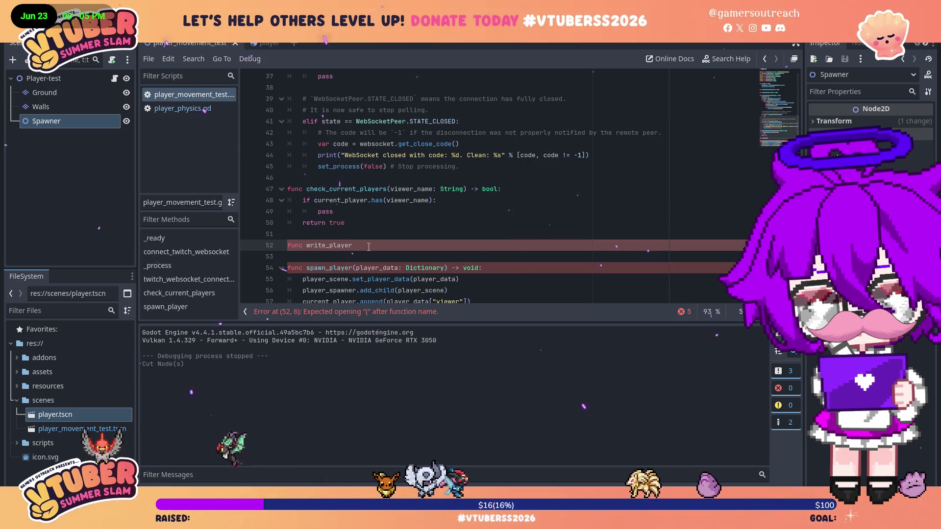
key(shift+Home)
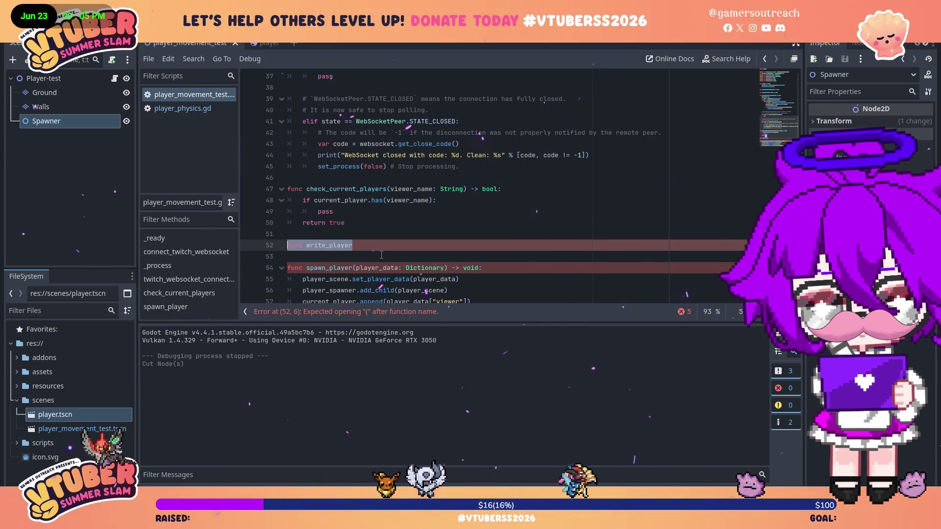
key(BackSpace)
key(BackSpace)
key(Delete)
key(Left)
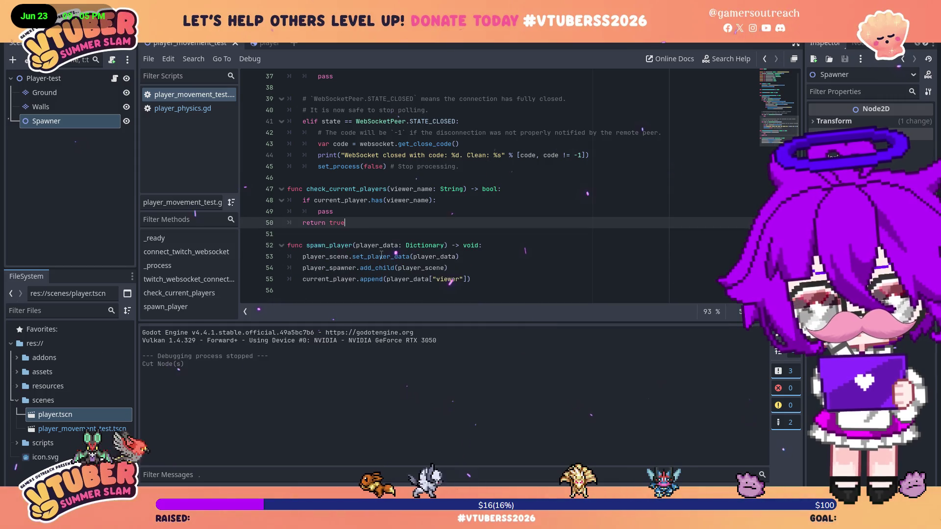
Step: Replace the pass placeholder with the beginning of a 'for player in' loop
click(375, 210)
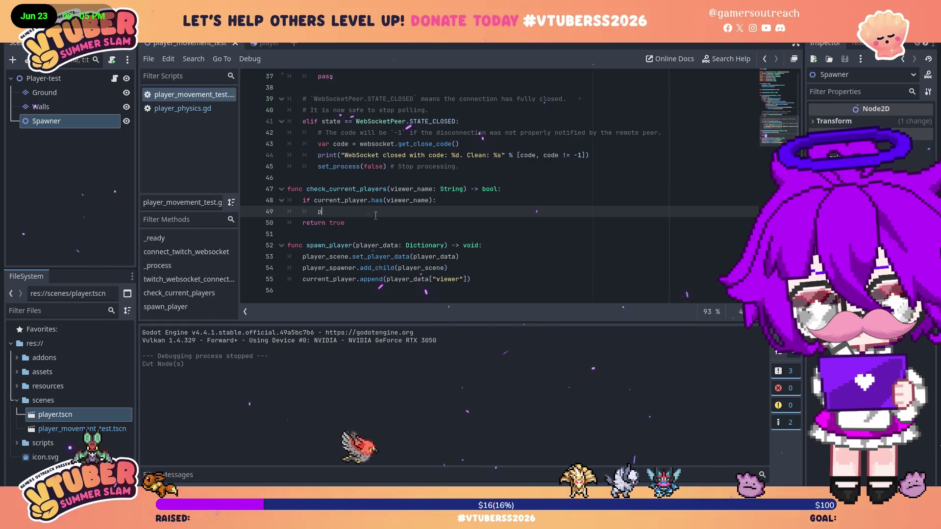
key(BackSpace)
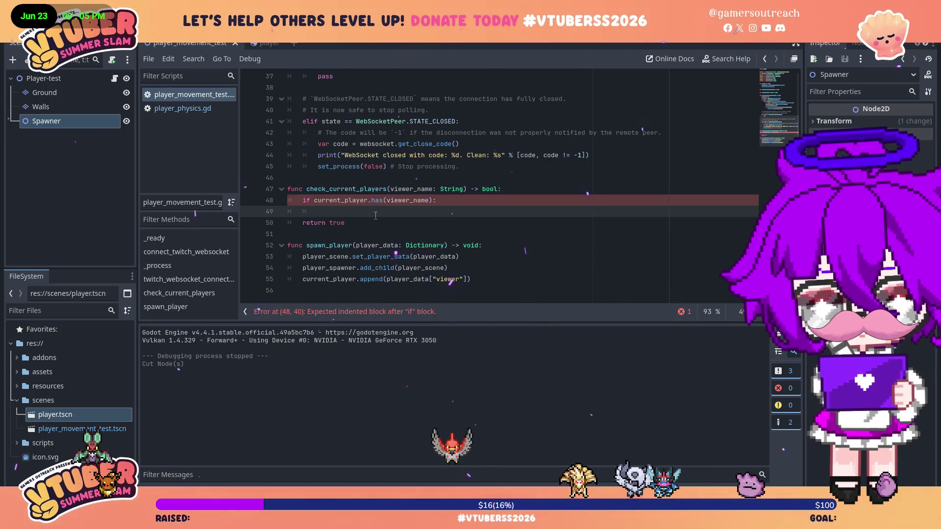
key(BackSpace)
key(BackSpace)
text(for s)
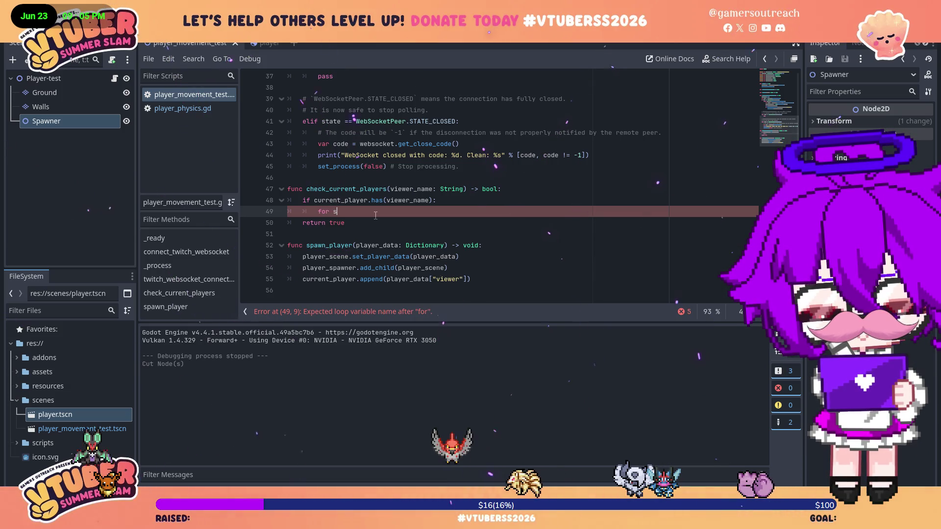
key(BackSpace)
text(player)
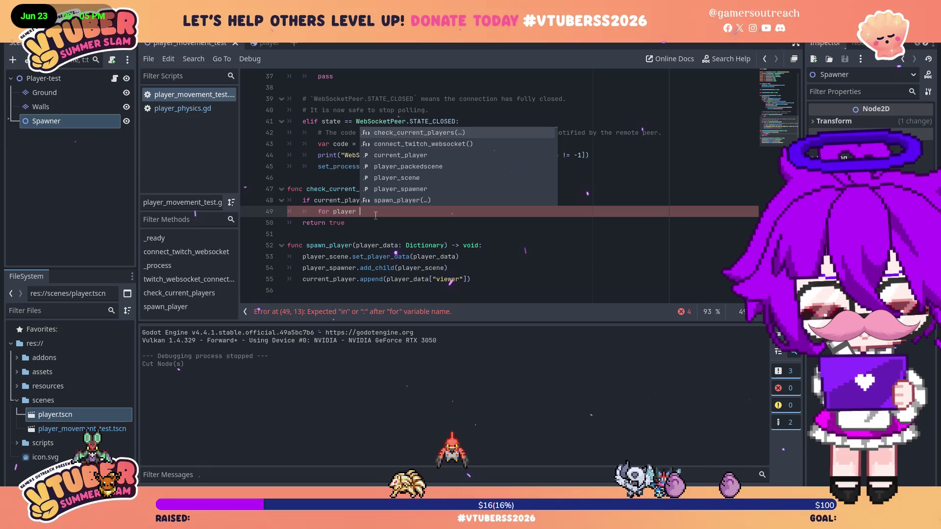
key(BackSpace)
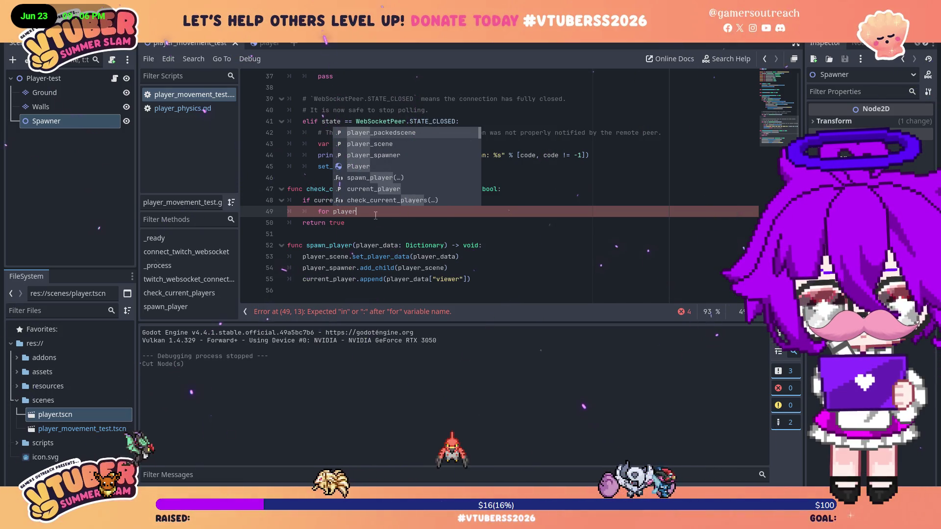
text(in )
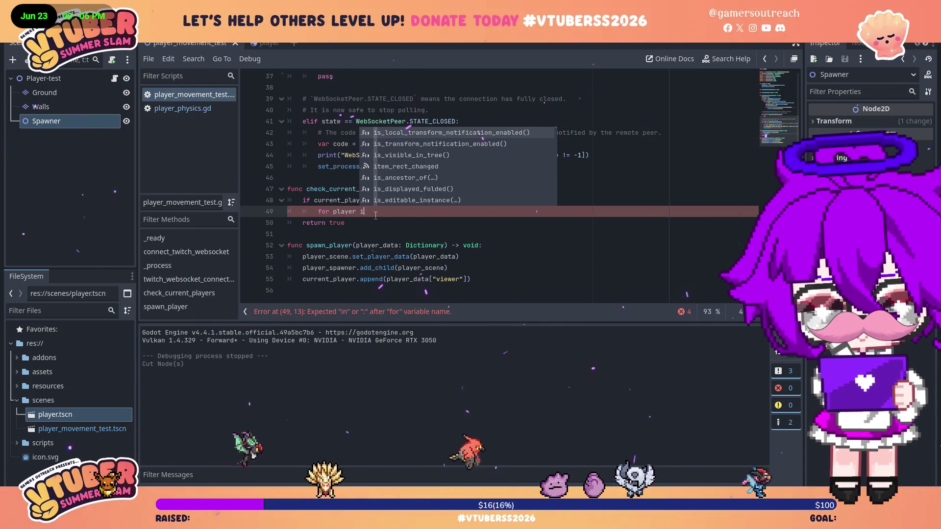
text(sp)
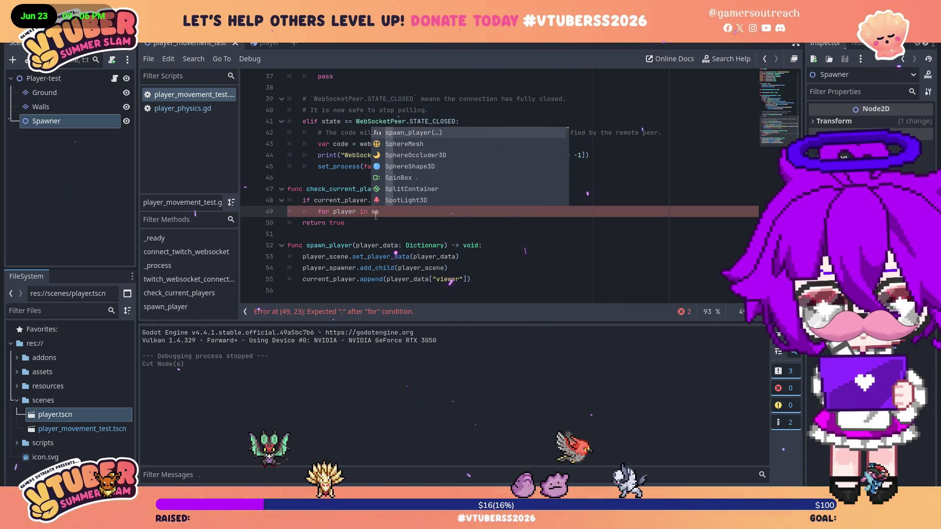
scroll(353, 203, up, 10)
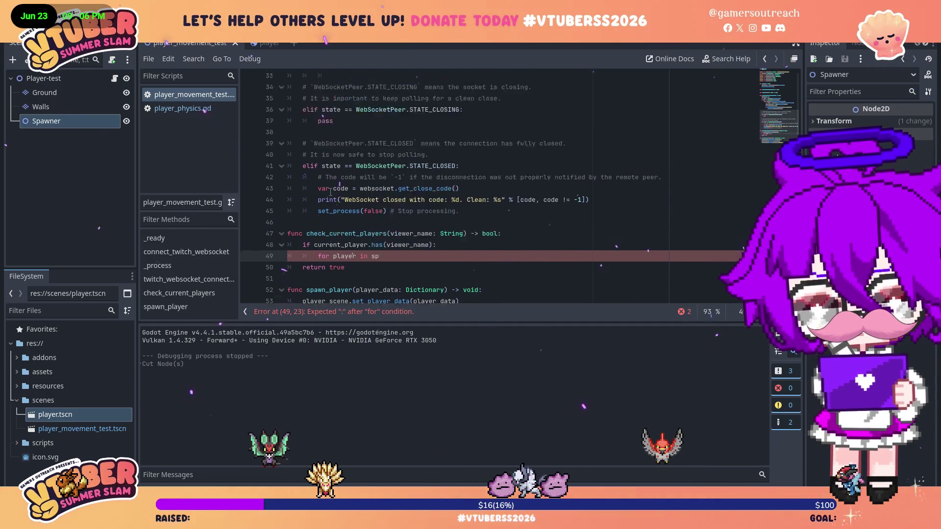
scroll(441, 248, down, 10)
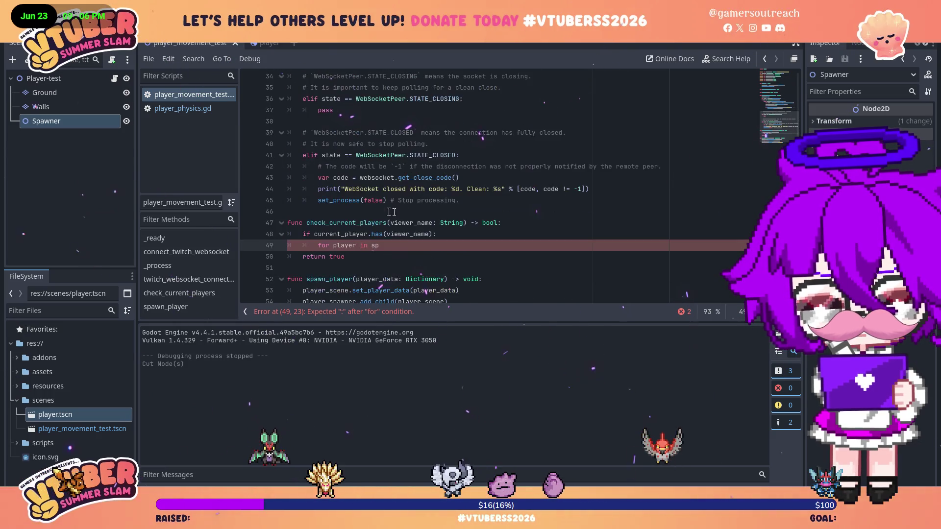
key(BackSpace)
Step: Complete the loop header as 'for player in player_spawner.get_children():'
text(player)
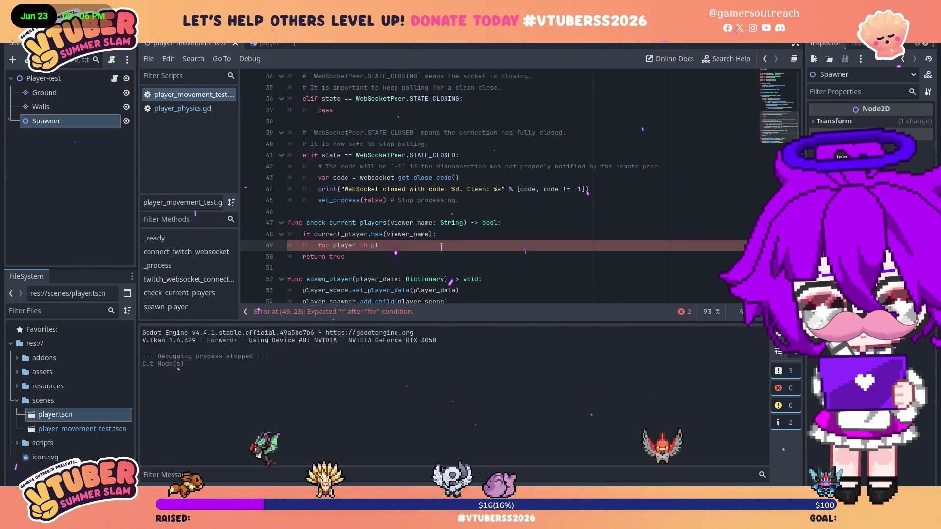
key(Down)
key(Down)
key(Return)
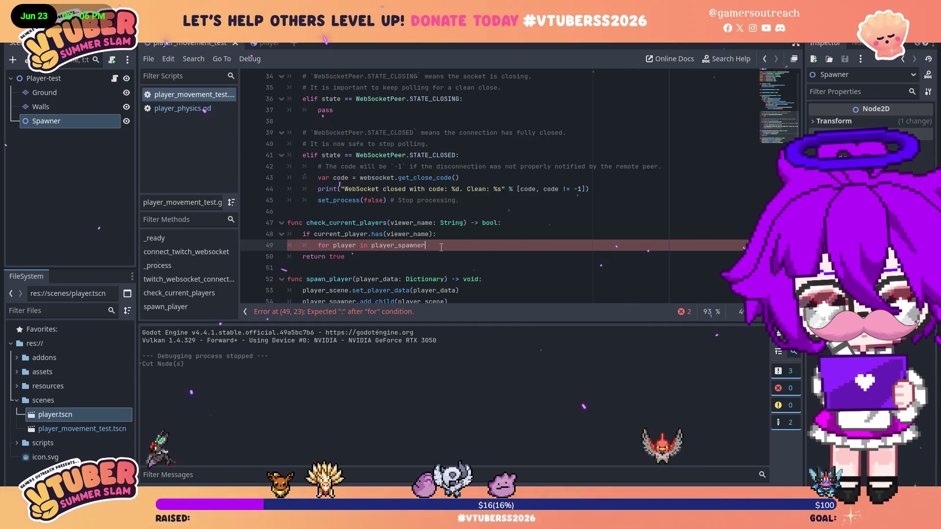
text(.get_chi)
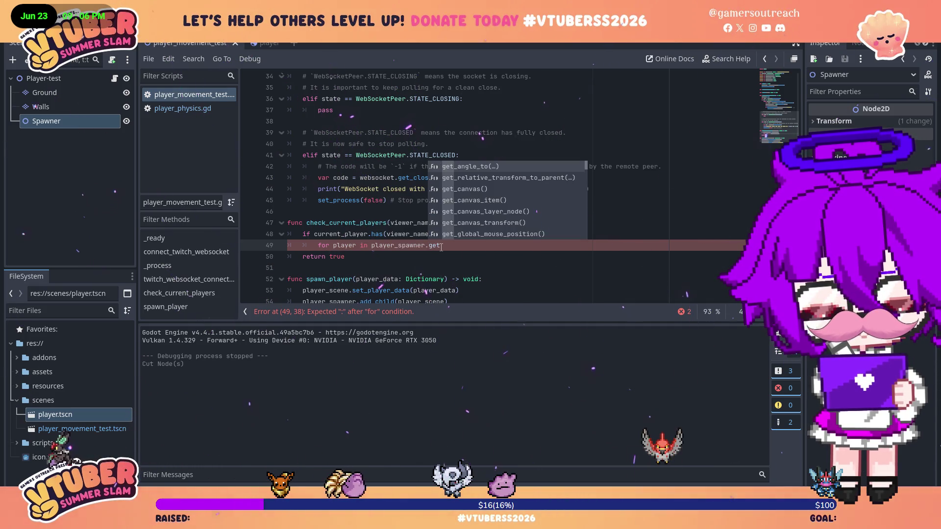
key(Down)
key(Return)
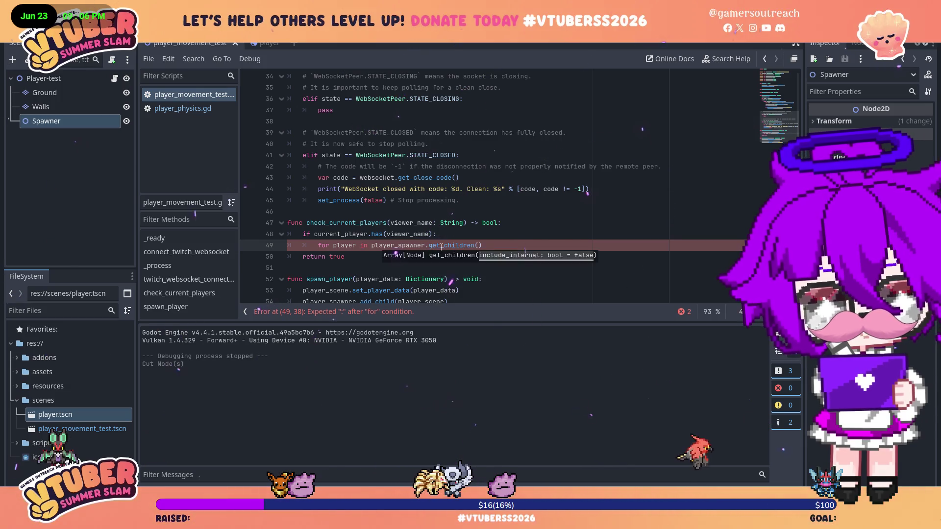
text(:)
key(Return)
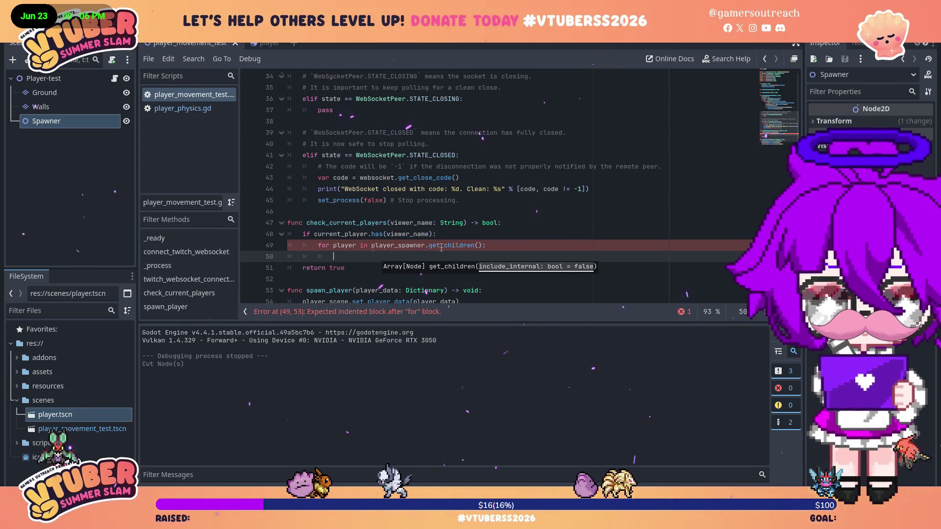
Step: Type the loop variable as Player and start a player.player_name line in the loop body
text(player)
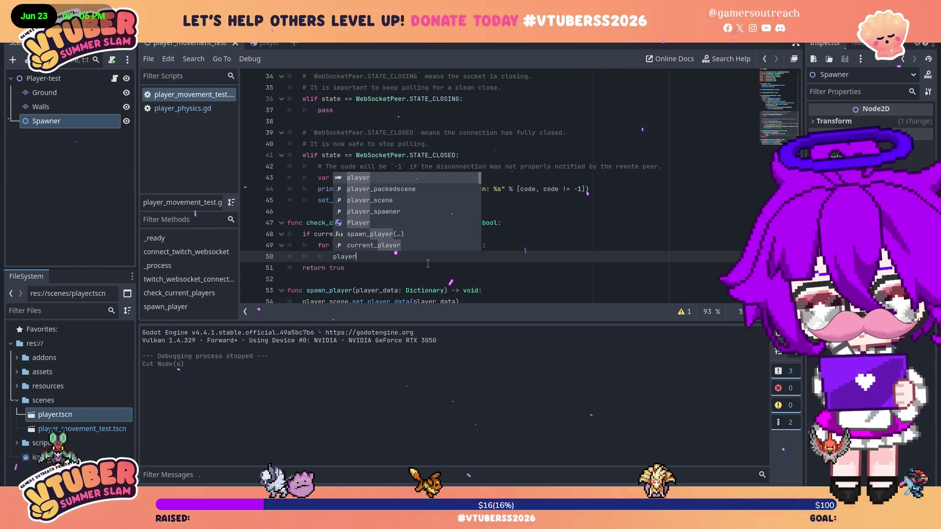
key(Escape)
click(359, 245)
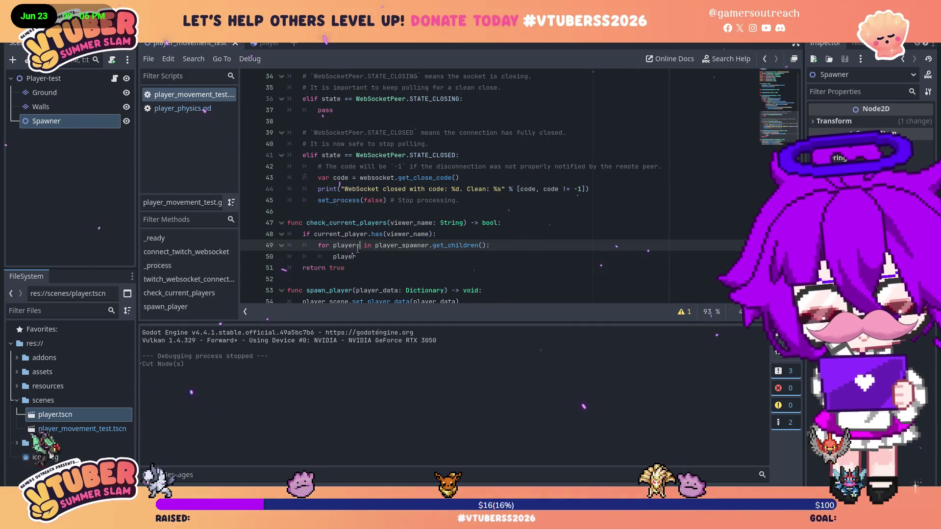
text(: Player)
click(366, 256)
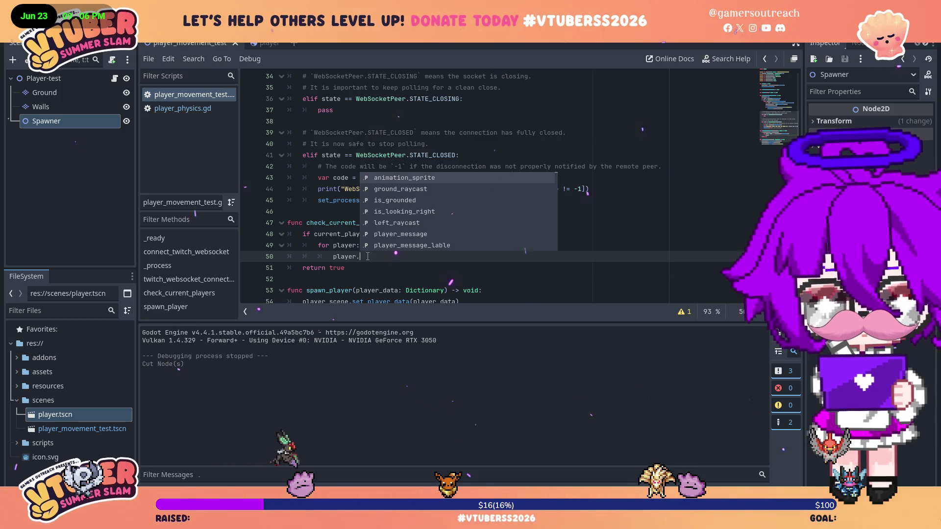
key(Down)
key(Down)
key(Down)
key(Down)
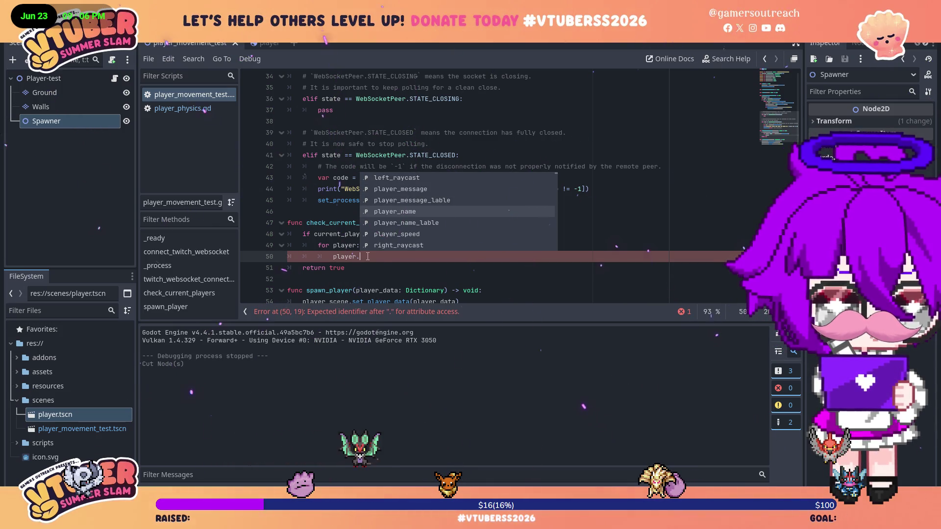
key(Return)
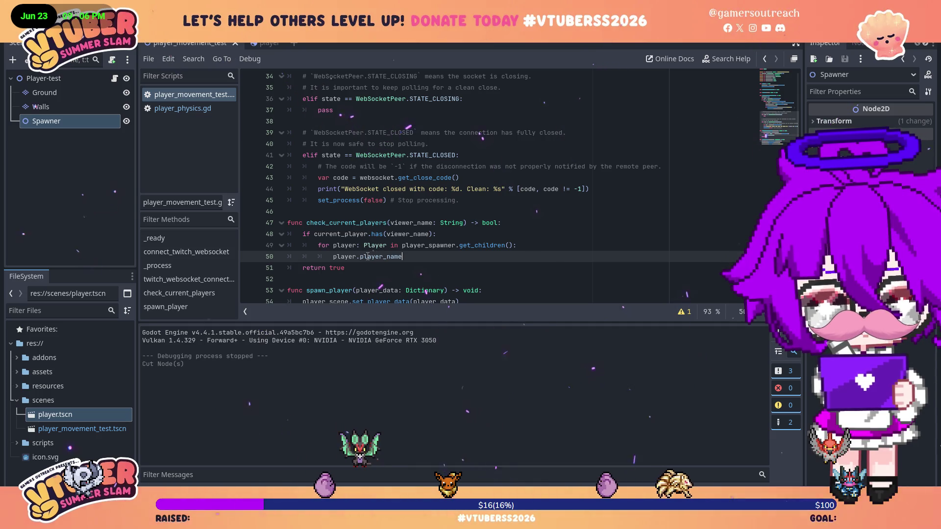
Step: Turn it into 'if player.player_name == viewer_name:' and begin a 'player.' line beneath
click(333, 257)
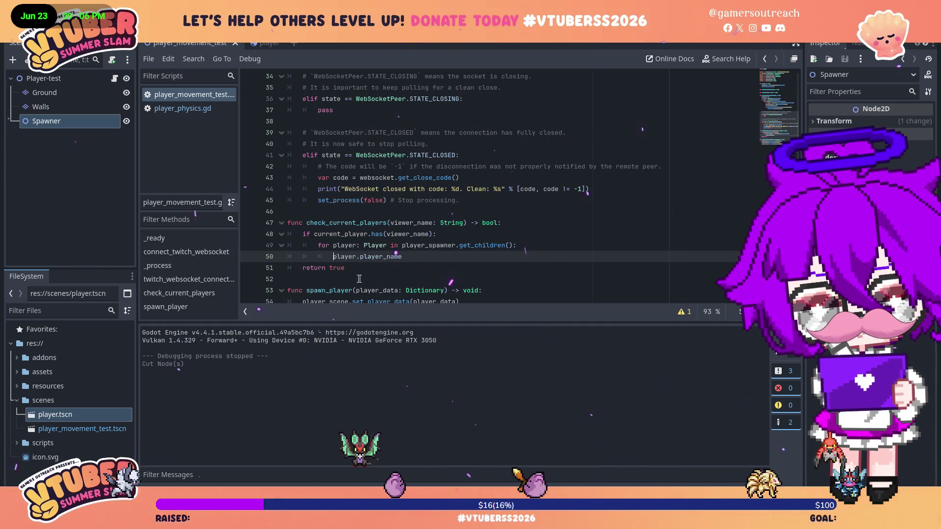
text(f)
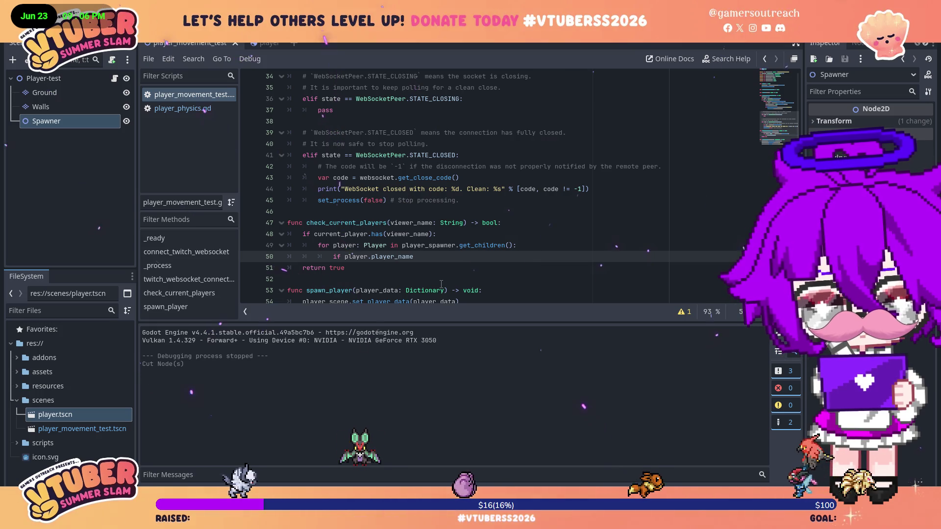
click(435, 258)
text(== vi)
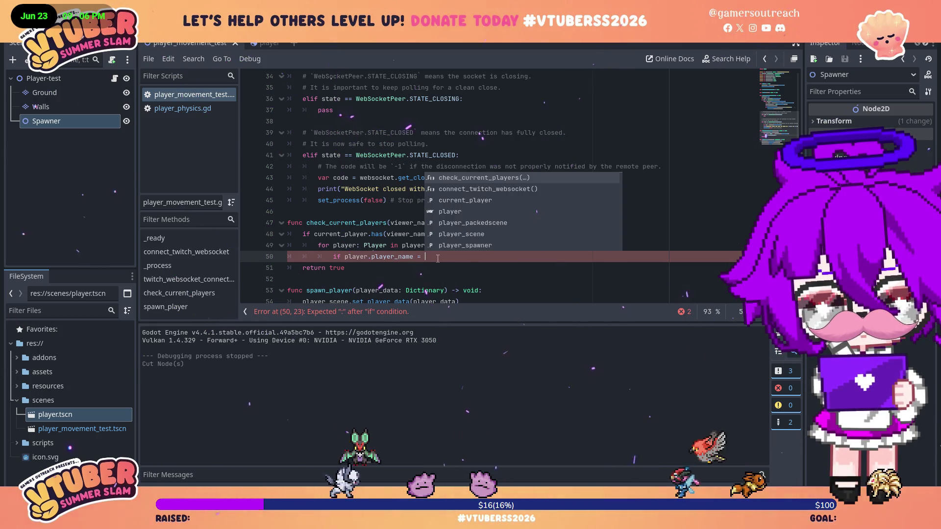
key(Return)
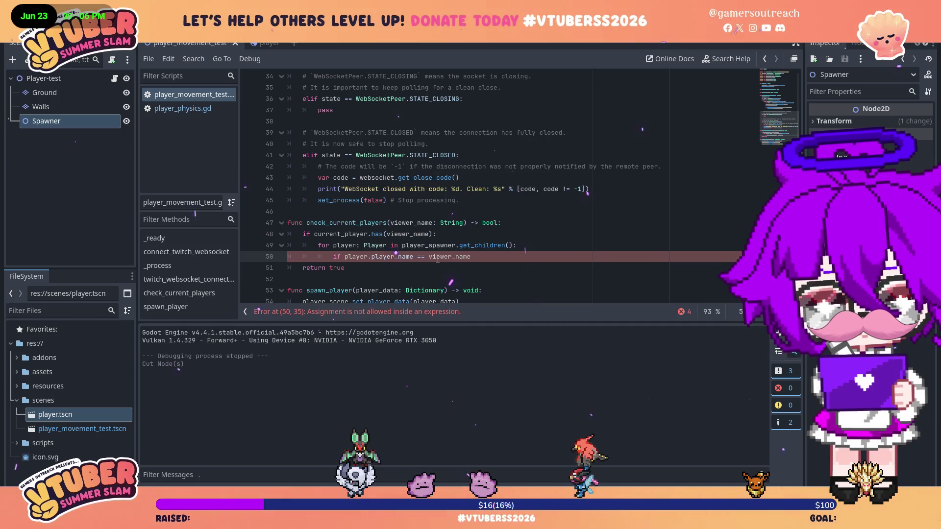
text(:)
key(Return)
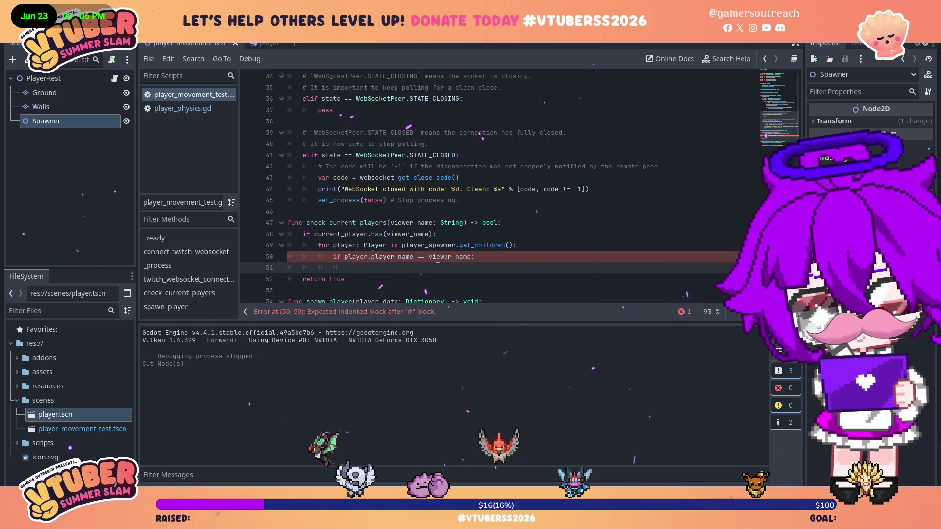
text(player.)
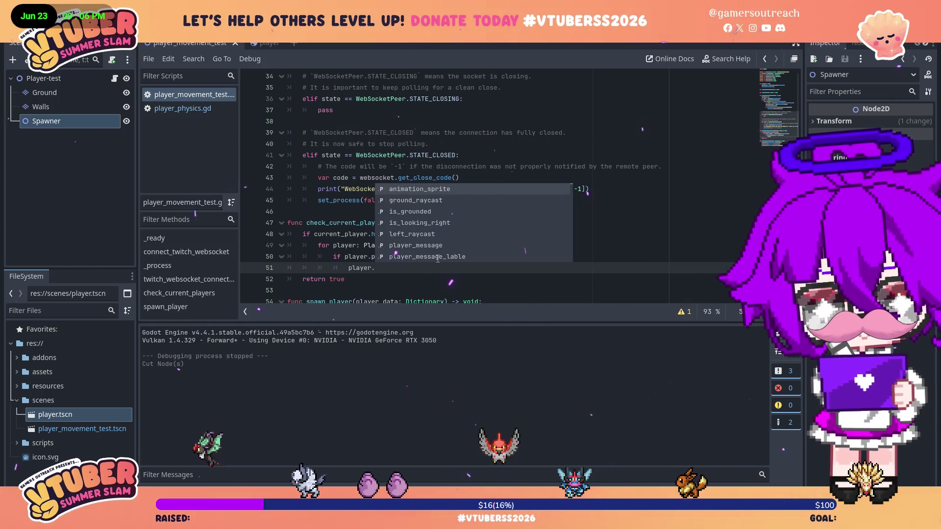
key(Down)
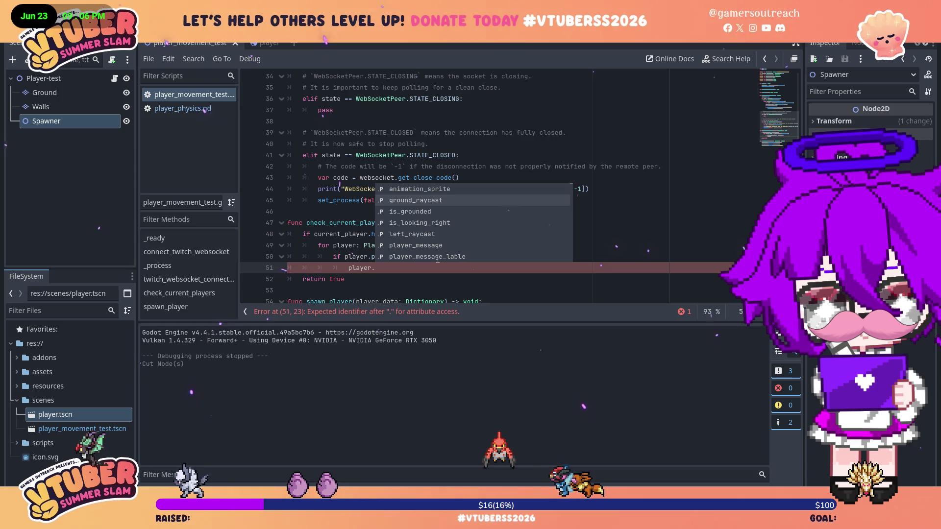
key(Escape)
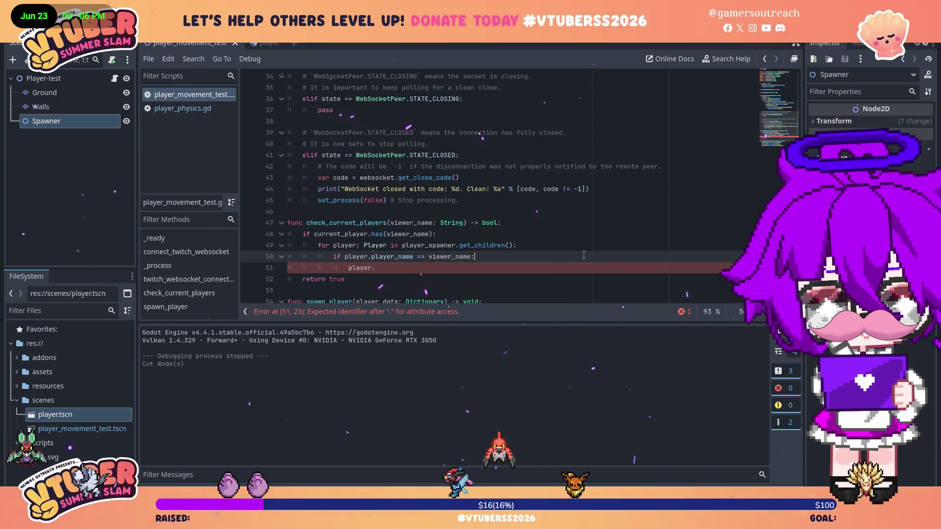
scroll(509, 255, up, 2)
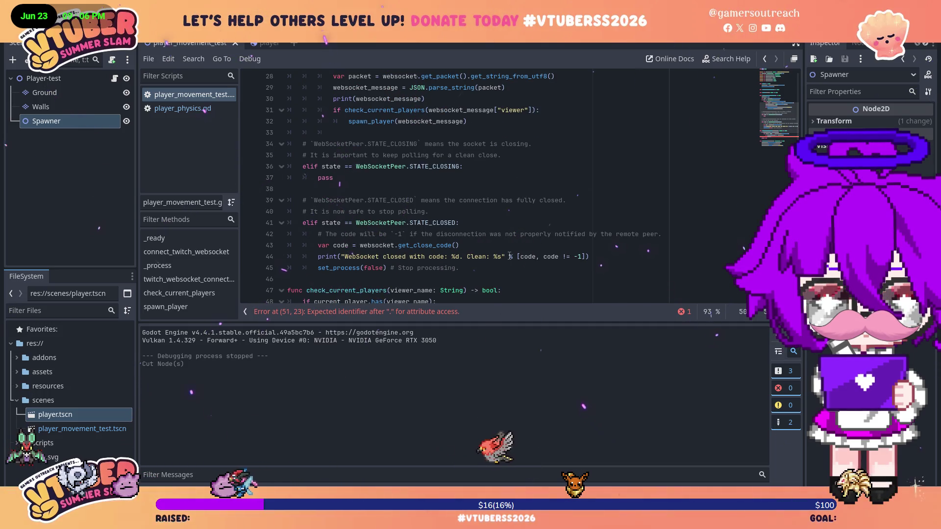
Step: Cut the loop and name-check lines and paste them below the check_current_players call
scroll(510, 255, down, 3)
mouse_move(375, 234)
mouse_down()
mouse_move(349, 234)
mouse_move(319, 214)
mouse_up()
key(ctrl+c)
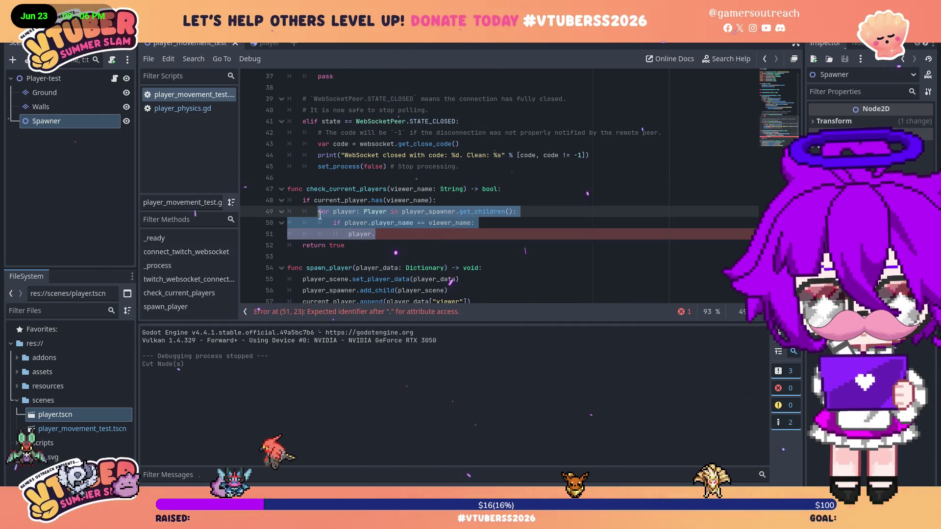
key(BackSpace)
scroll(540, 149, up, 4)
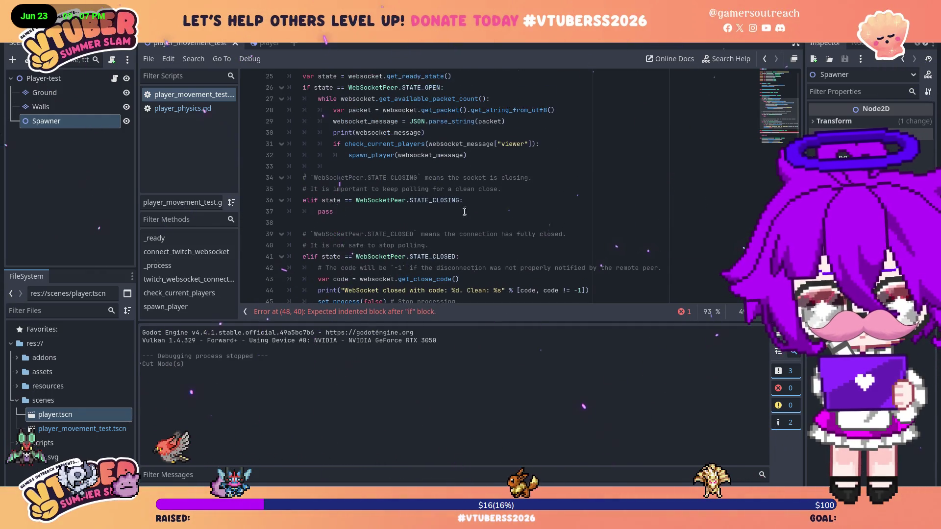
click(541, 149)
key(Return)
key(ctrl+v)
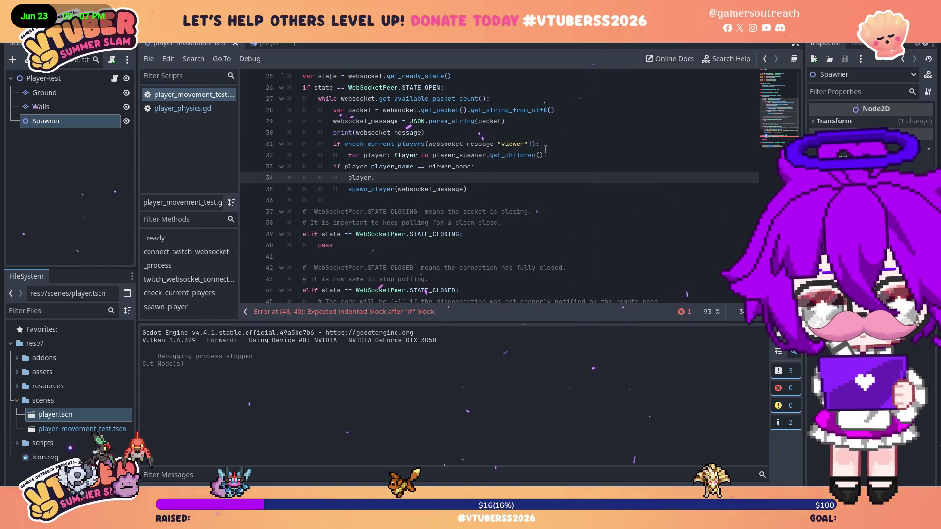
scroll(473, 173, down, 3)
scroll(473, 173, down, 3)
click(402, 250)
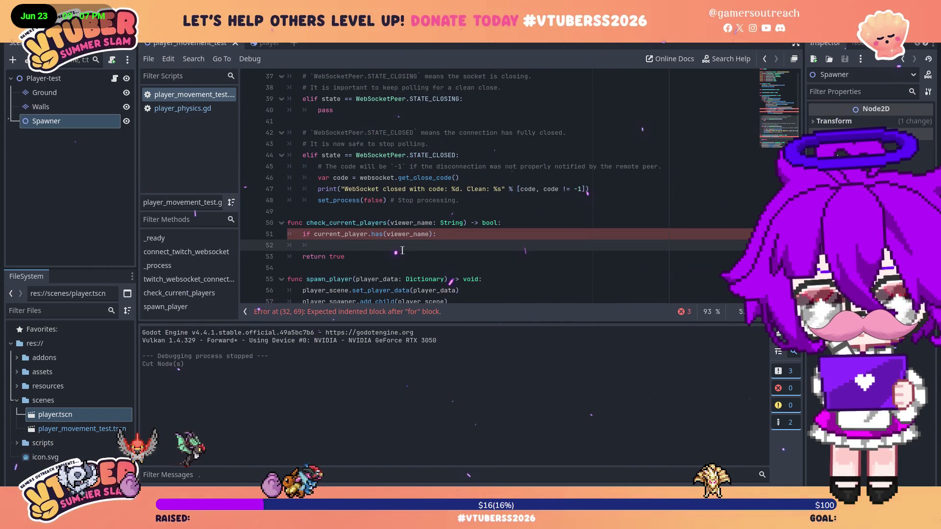
Step: Add an 'else: return false' branch after 'return true', fixing the 'retunr' typo
mouse_move(345, 257)
mouse_down()
mouse_move(304, 256)
mouse_move(390, 250)
mouse_up()
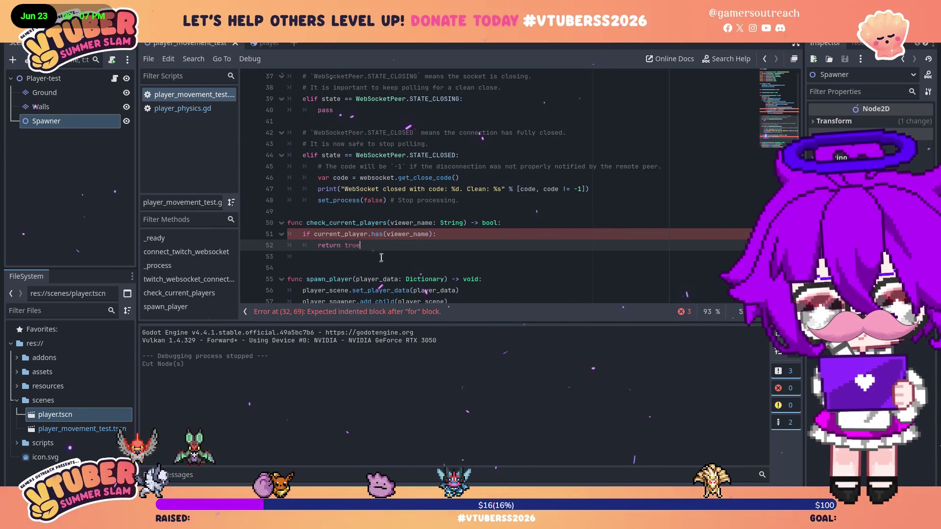
key(Return)
text(else:)
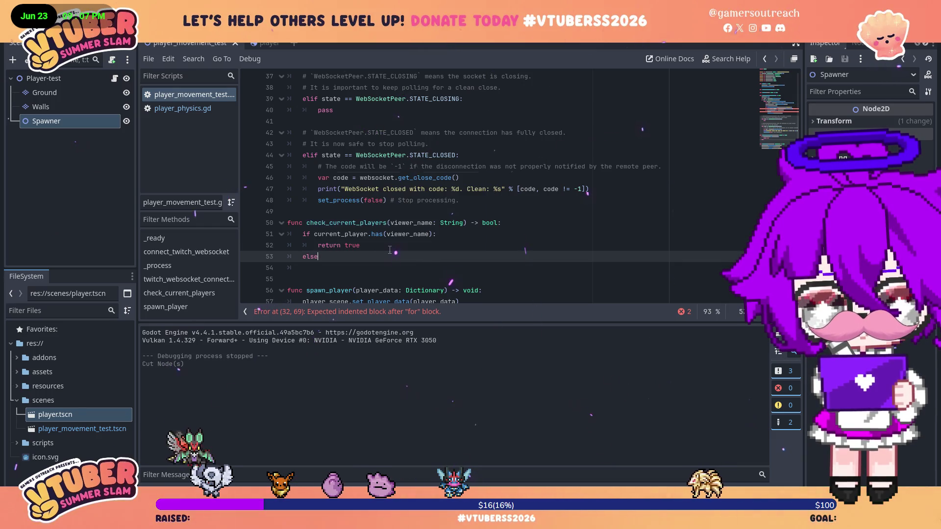
key(Return)
text(return )
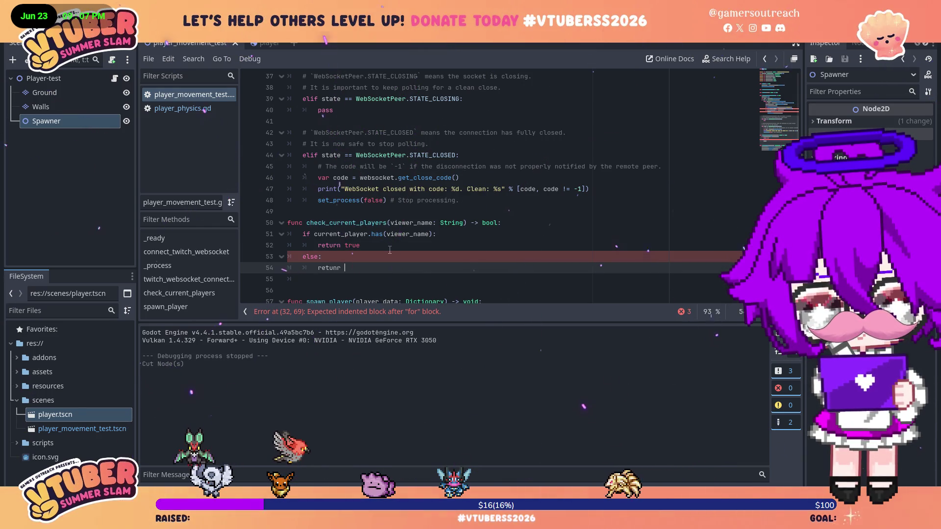
text(false)
click(339, 267)
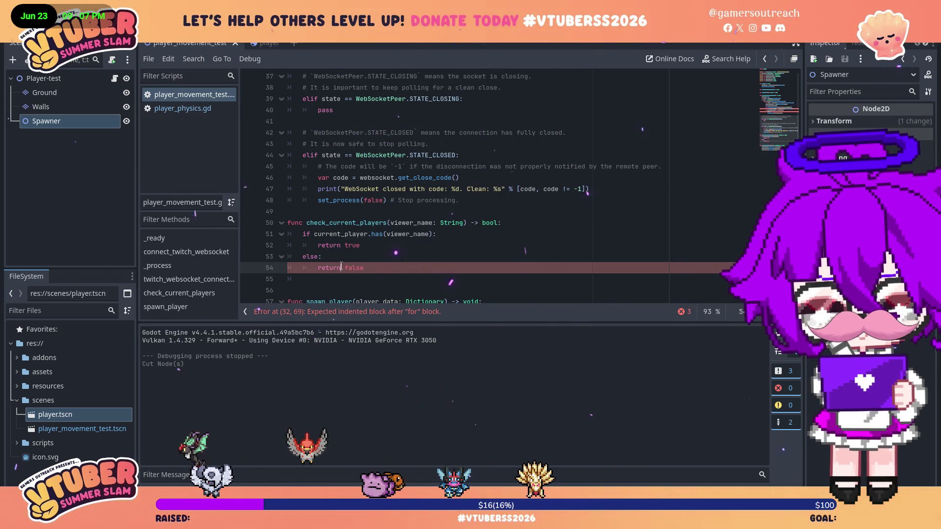
text(n)
click(420, 270)
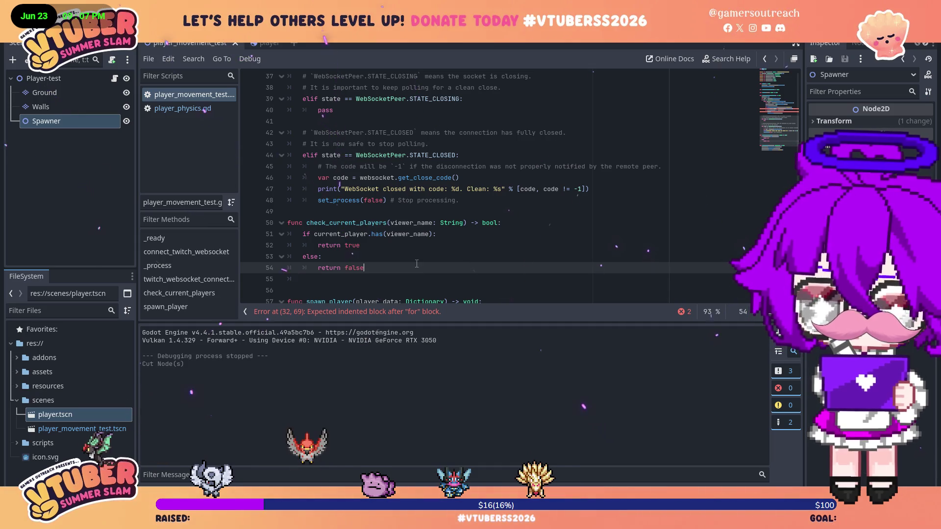
scroll(416, 264, up, 4)
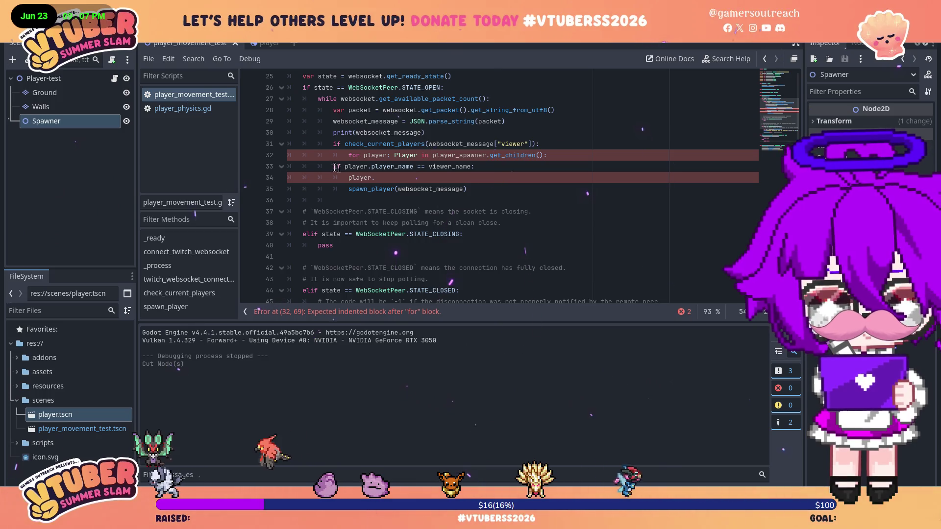
Step: Indent the name check under the loop and call player.write_message(websocket_message["message"]) inside it
click(385, 170)
key(Tab)
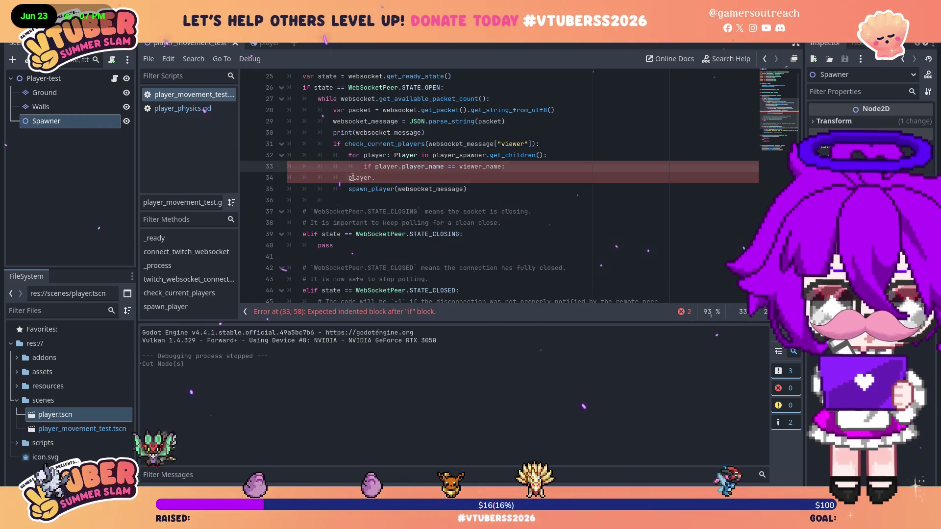
key(Down)
key(Tab)
key(Tab)
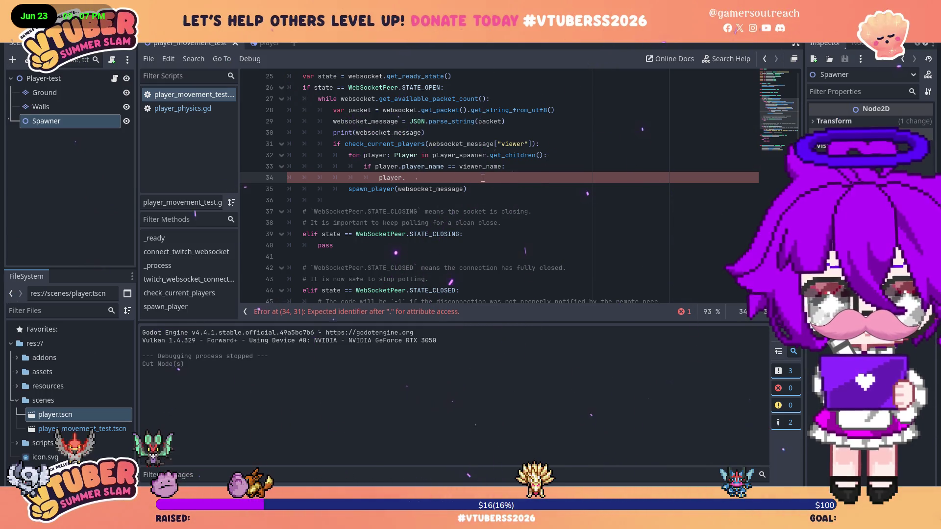
scroll(490, 181, up, 1)
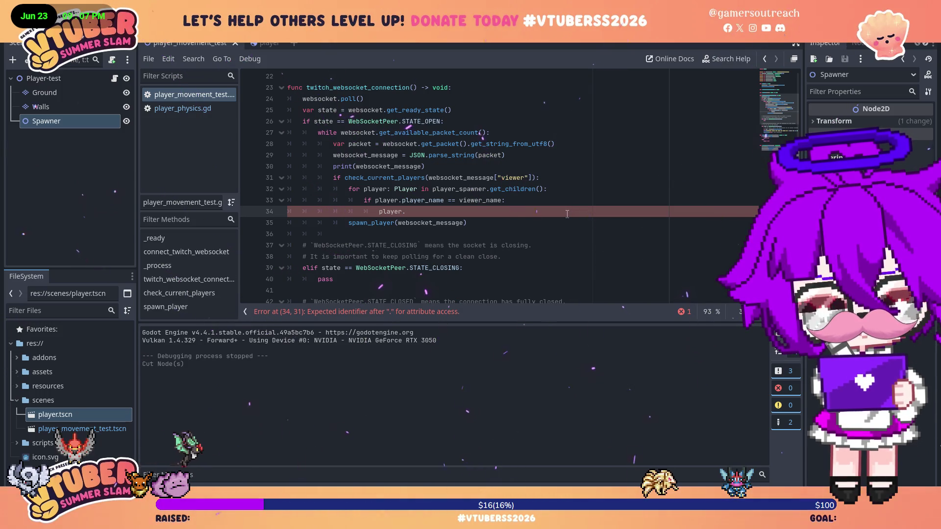
text(wri)
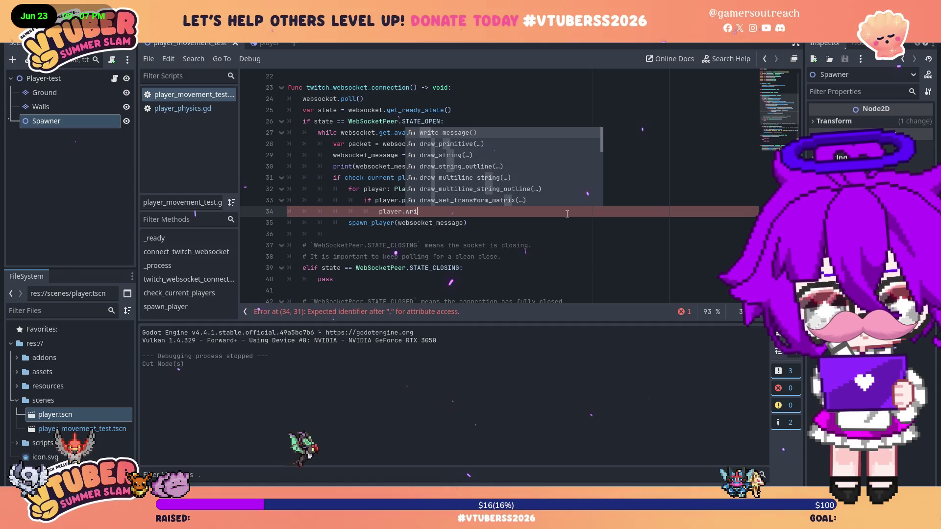
key(Return)
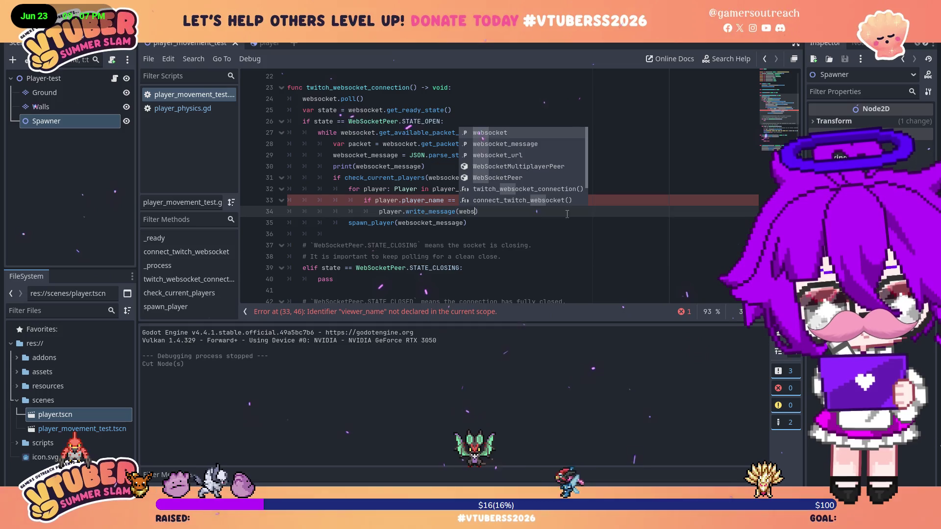
key(Return)
text([)
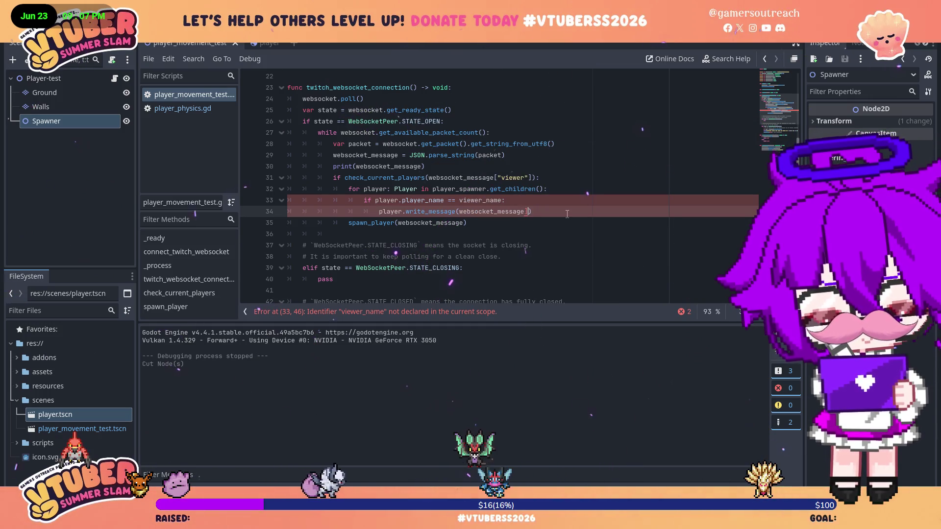
text(["me)
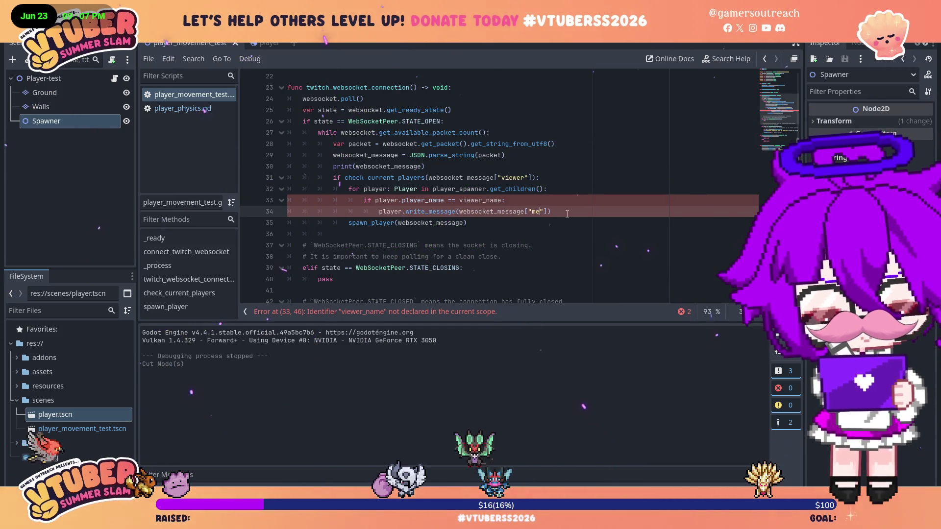
text(ssage)
click(591, 207)
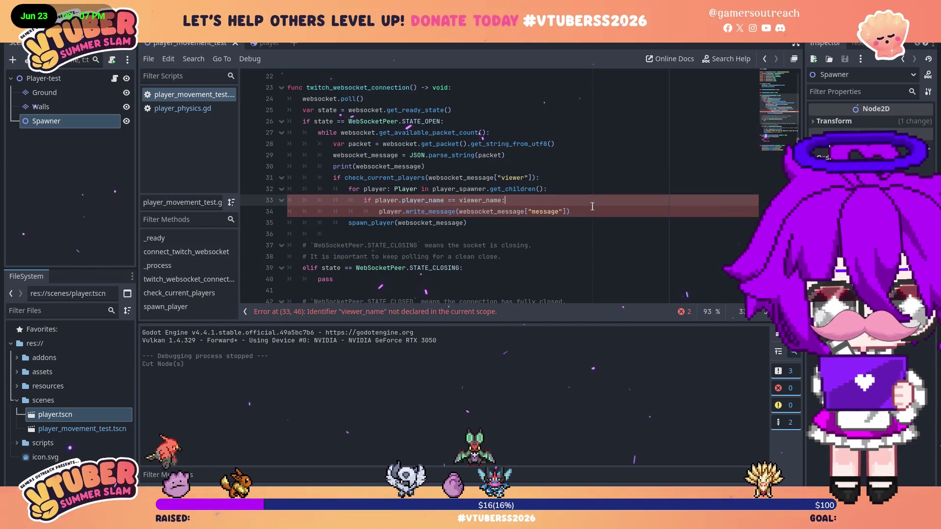
key(Return)
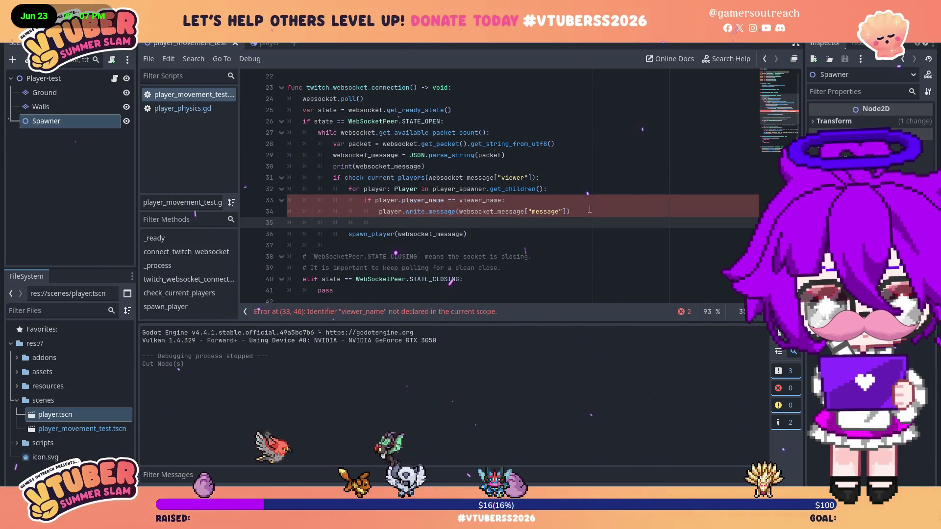
Step: Replace viewer_name with websocket_message["viewer"] in the comparison, then switch to player_physics.gd
click(502, 200)
drag(532, 177, 429, 178)
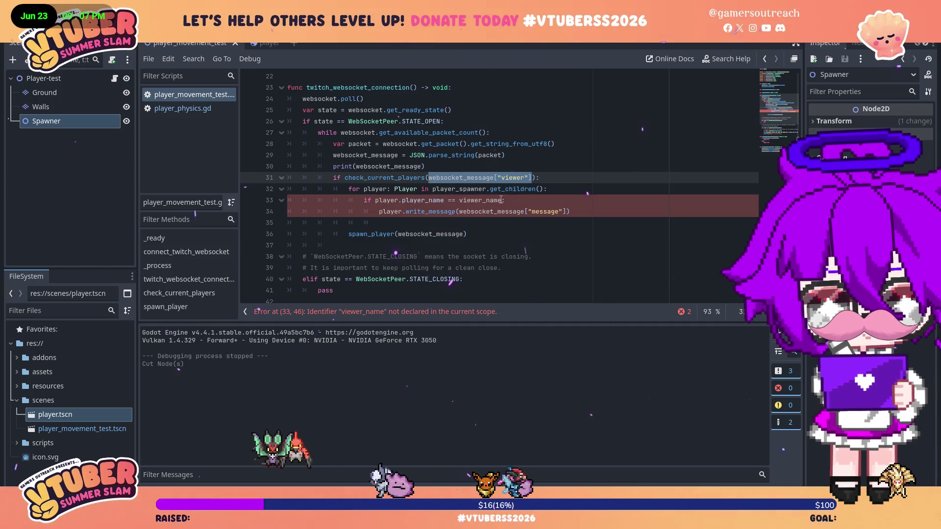
drag(500, 200, 464, 200)
key(ctrl+v)
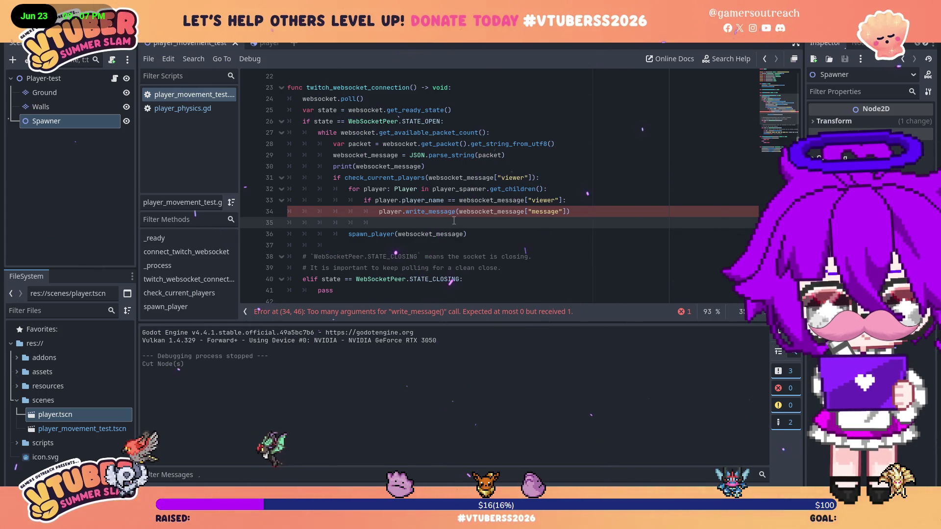
click(220, 109)
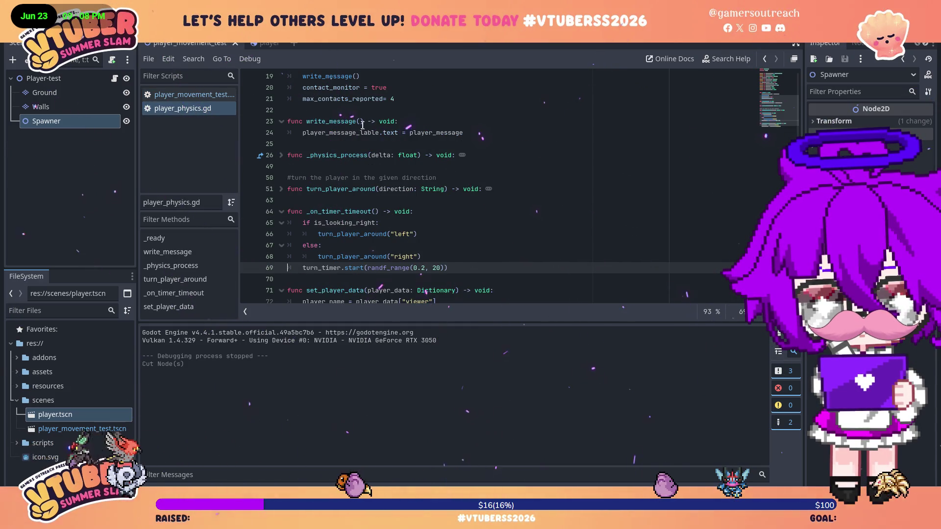
Step: Look over write_message() in player_physics.gd, then go back to player_movement_test.gd
scroll(367, 138, up, 1)
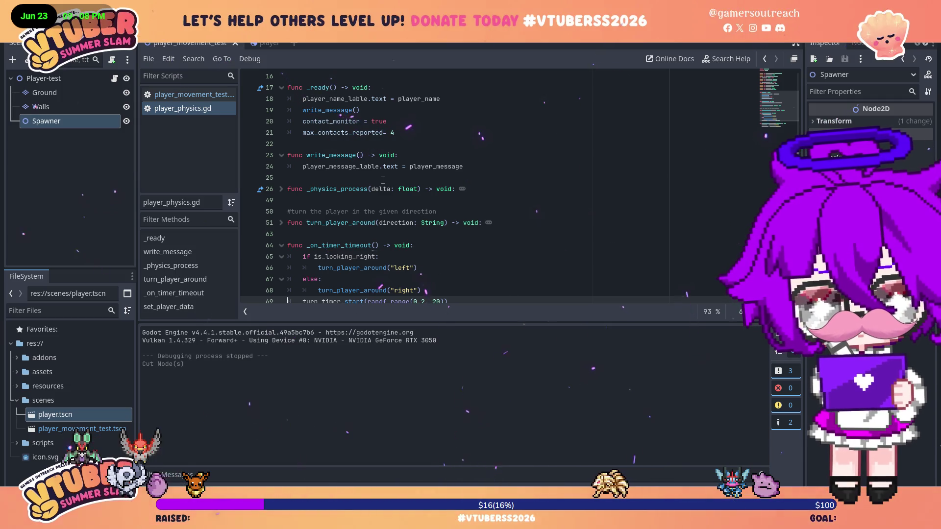
scroll(383, 180, down, 1)
scroll(392, 182, up, 3)
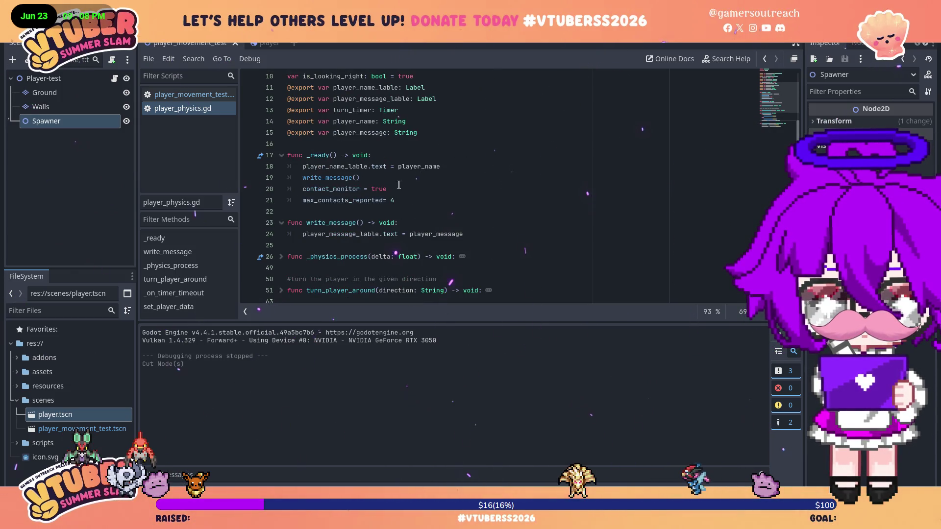
scroll(409, 188, down, 1)
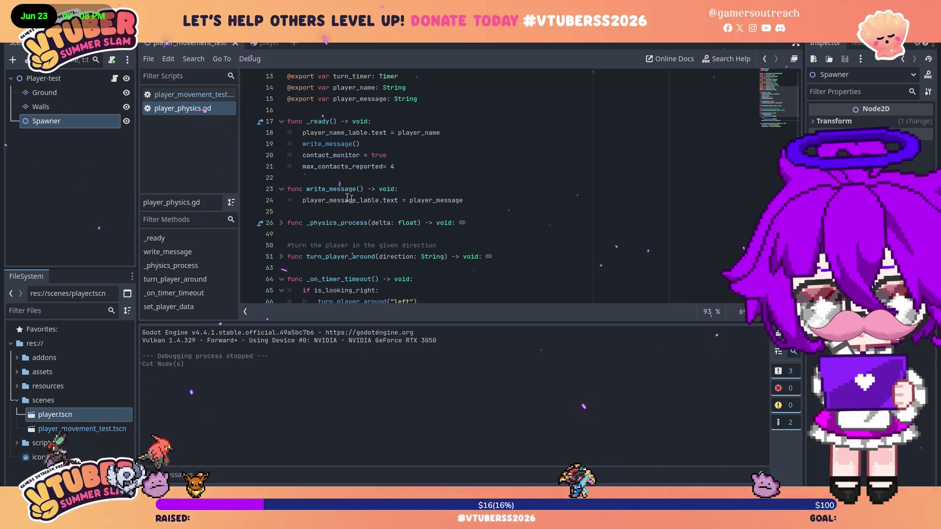
click(195, 96)
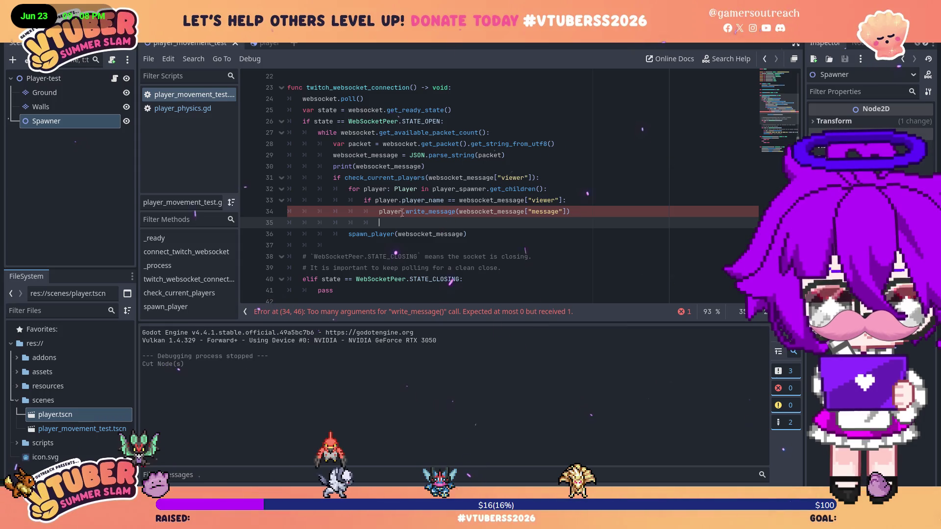
Step: Move the websocket_message["message"] argument out of write_message() onto its own line above it
click(456, 212)
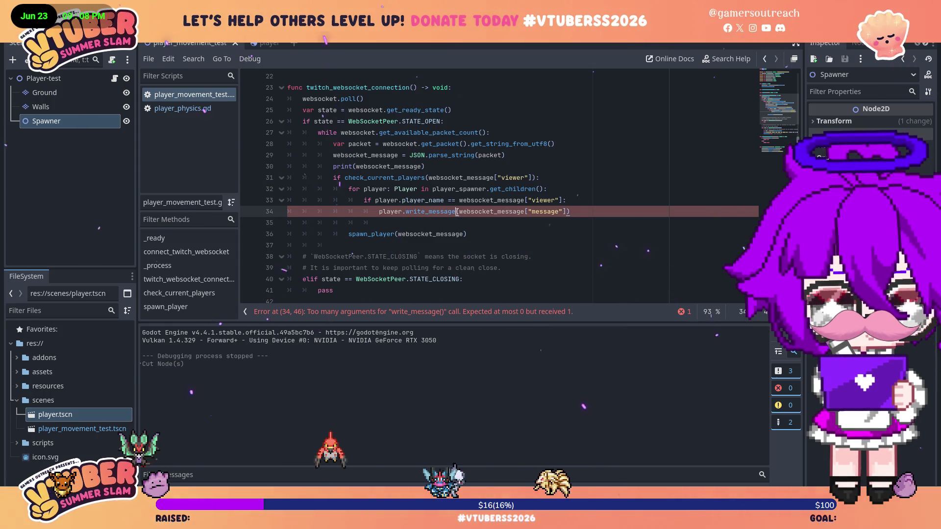
key(Return)
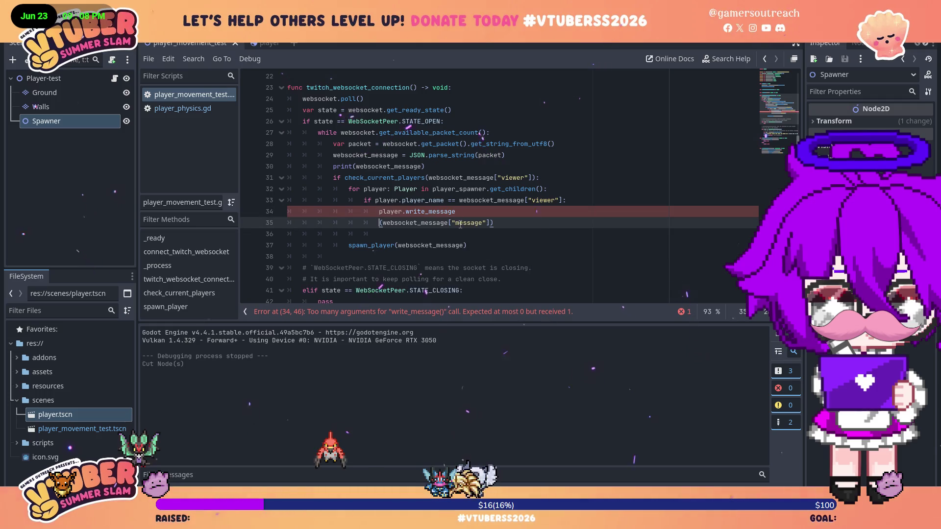
drag(443, 224, 381, 221)
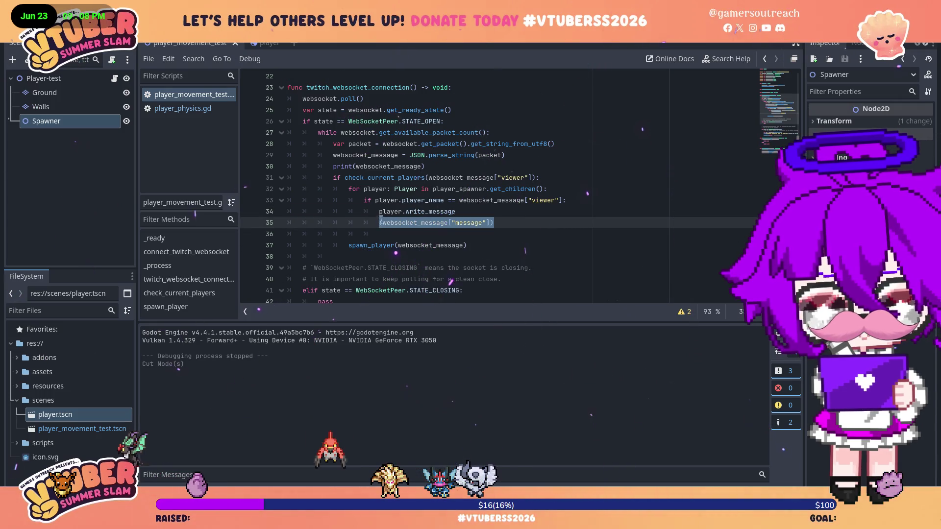
click(379, 211)
key(Return)
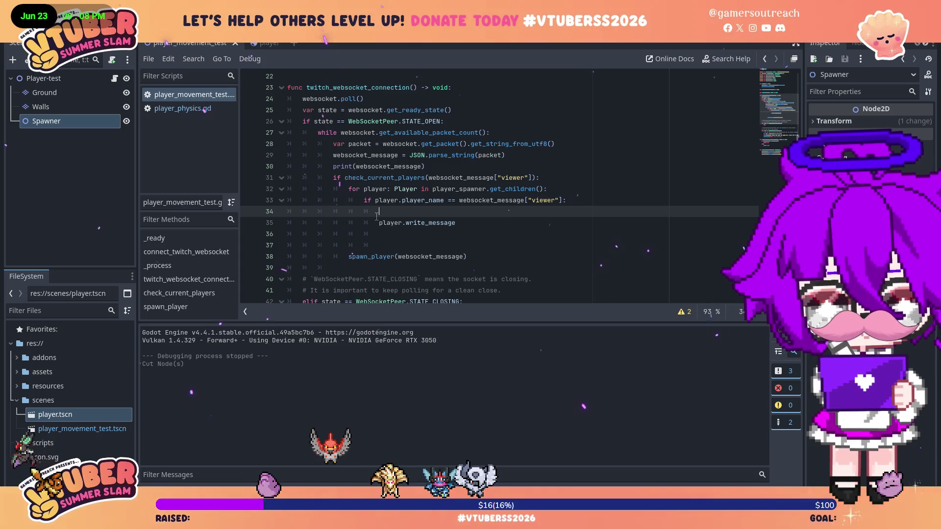
key(Up)
text((websocket_message["message"]))
click(386, 235)
key(BackSpace)
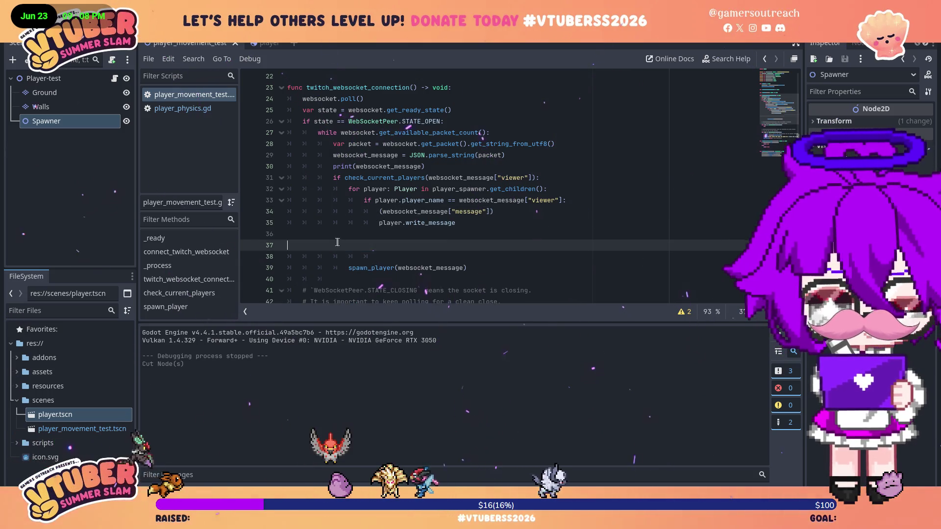
key(BackSpace)
key(Up)
key(Home)
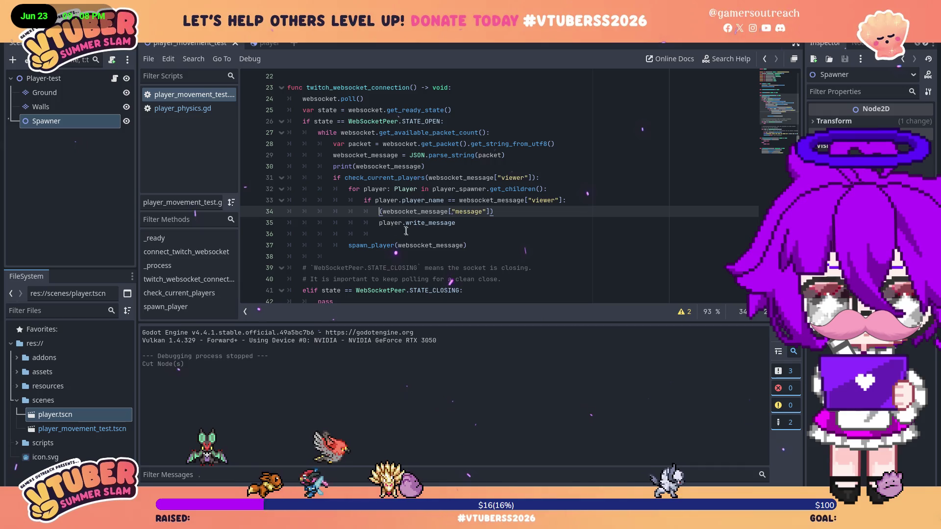
Step: Rewrite that line as player.player_message = websocket_message["message"], leaving write_message() argument-free
text(player.)
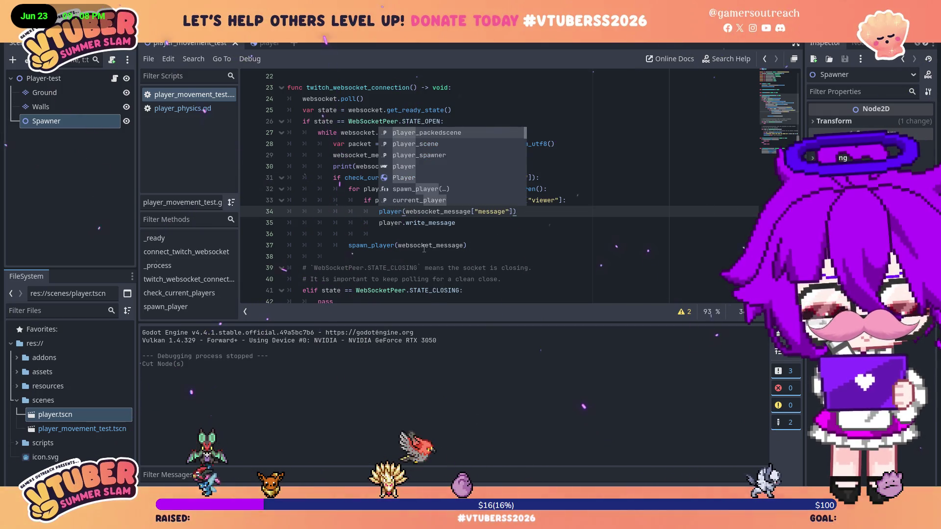
text(player_message)
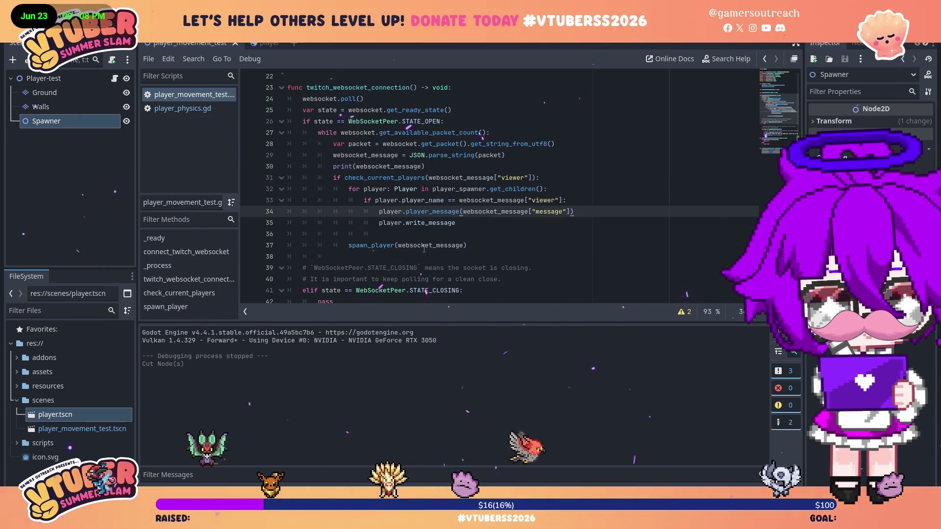
key(Delete)
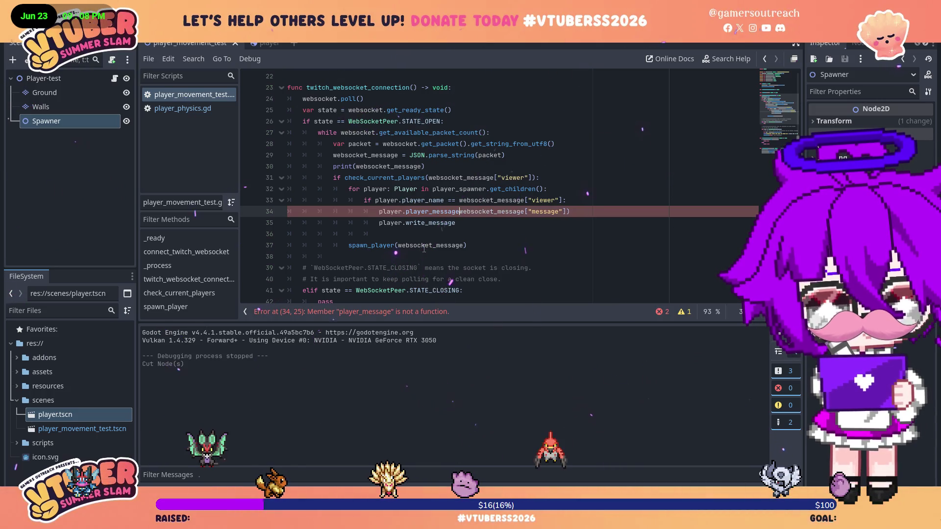
text(=)
click(590, 215)
key(BackSpace)
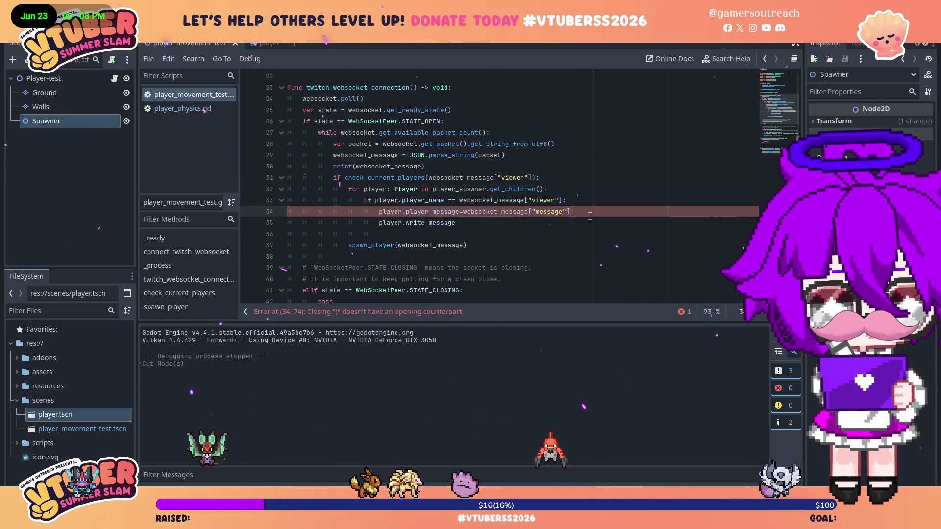
click(458, 211)
click(467, 226)
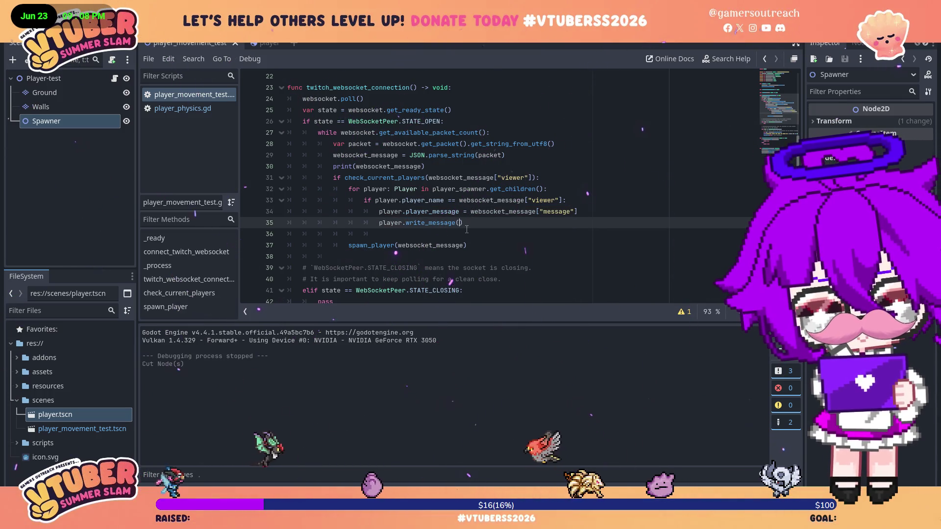
Step: Add an else: branch so spawn_player only runs for unmatched viewers
click(496, 234)
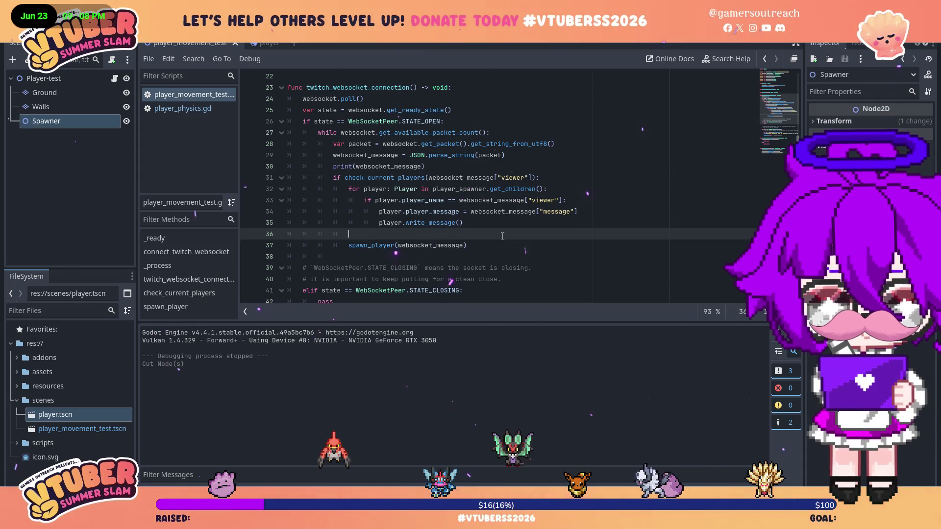
text(lse:)
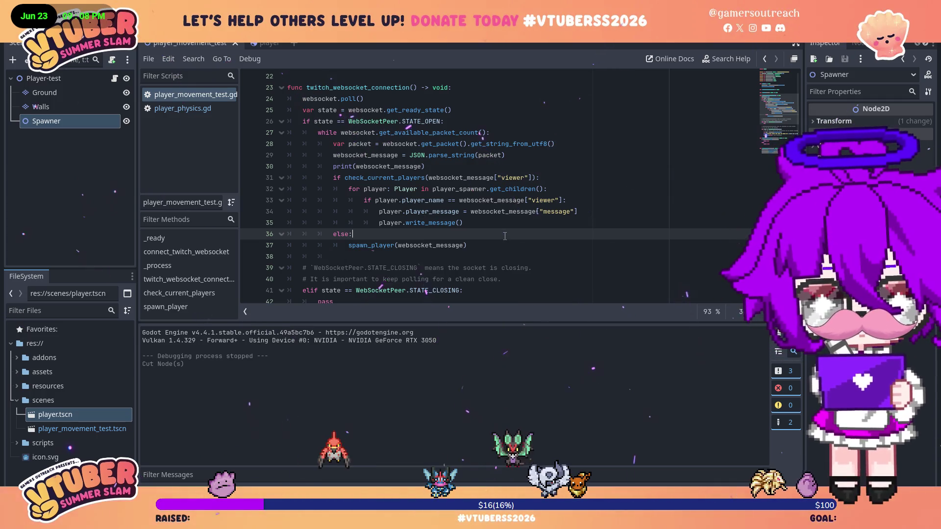
scroll(517, 241, down, 7)
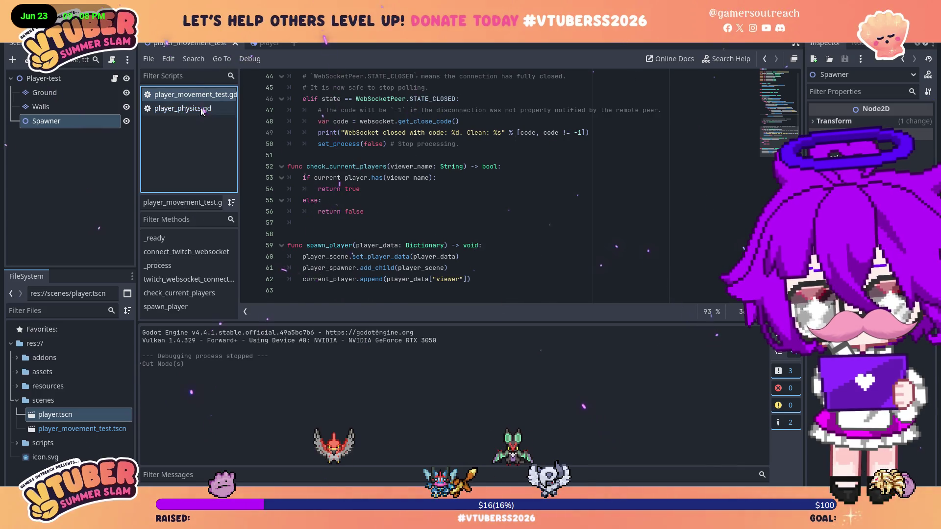
Step: Switch to the player scene in the 2D view and select the Message label
click(204, 109)
scroll(402, 191, down, 1)
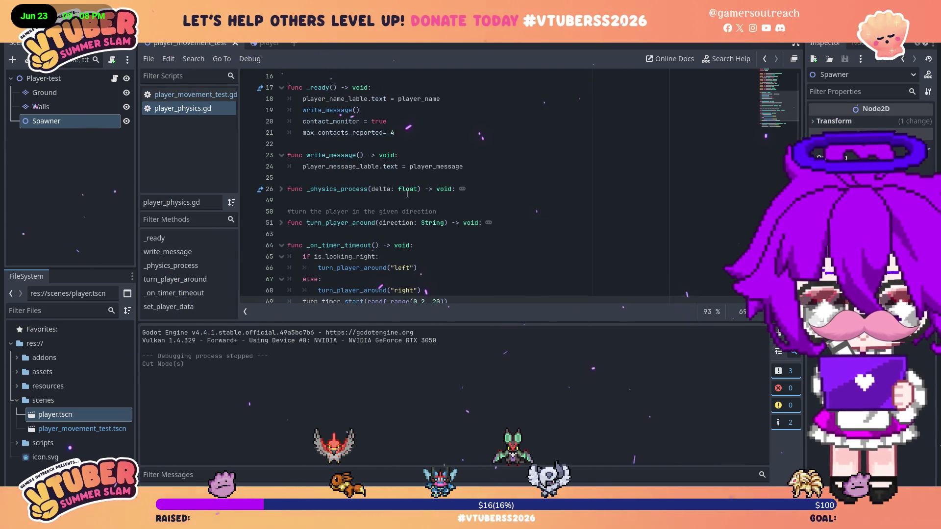
click(259, 44)
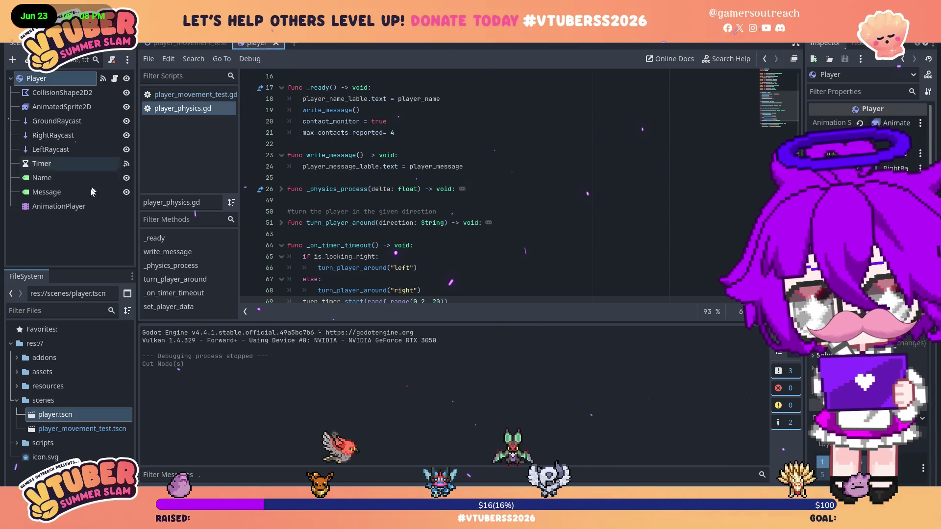
click(419, 9)
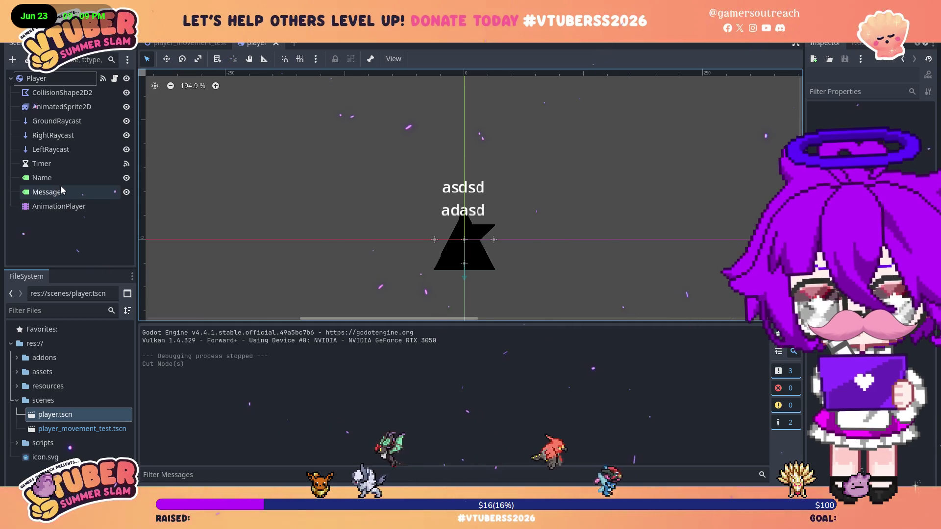
click(74, 206)
click(72, 192)
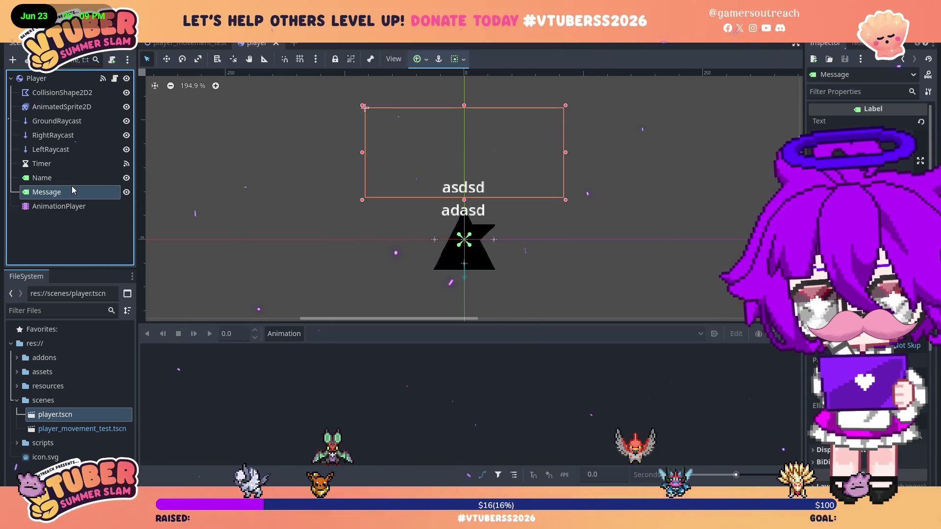
click(59, 208)
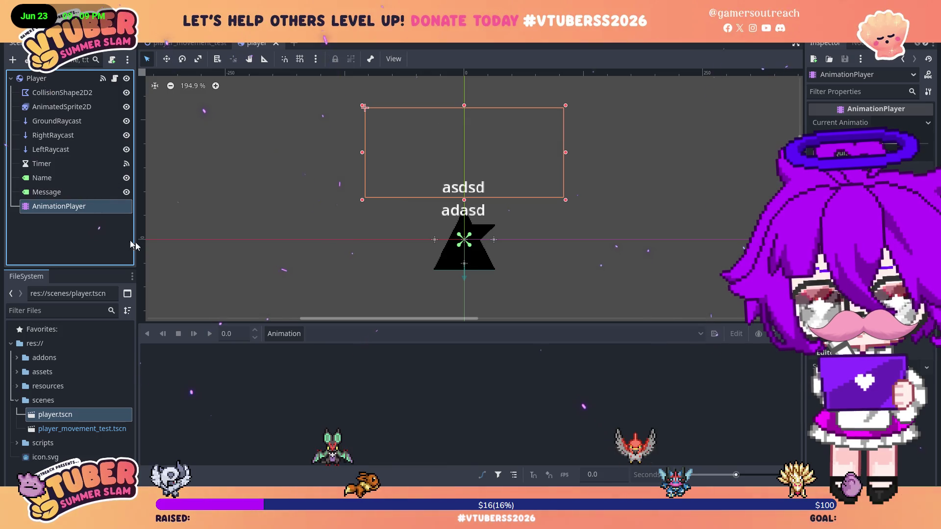
click(98, 192)
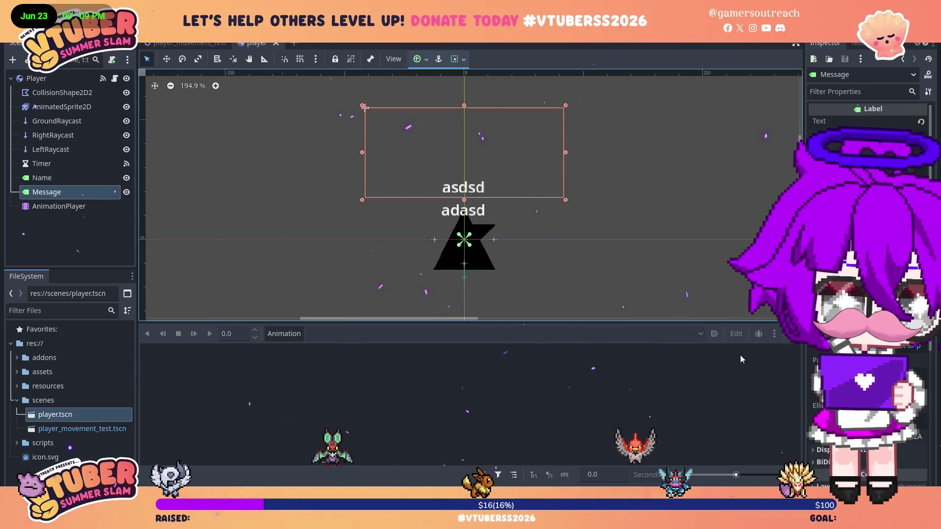
Step: Set the Message label's Modulate alpha to 0 so its text is hidden
scroll(867, 245, down, 5)
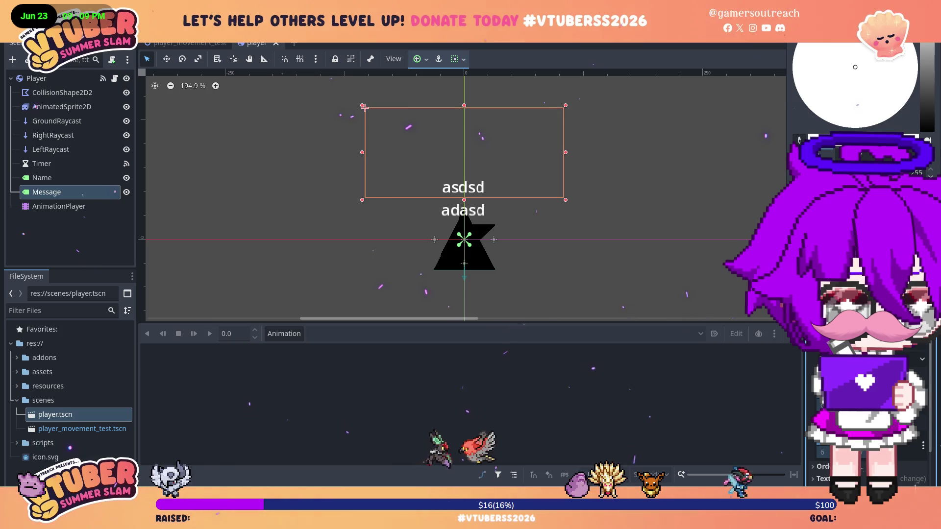
key(Escape)
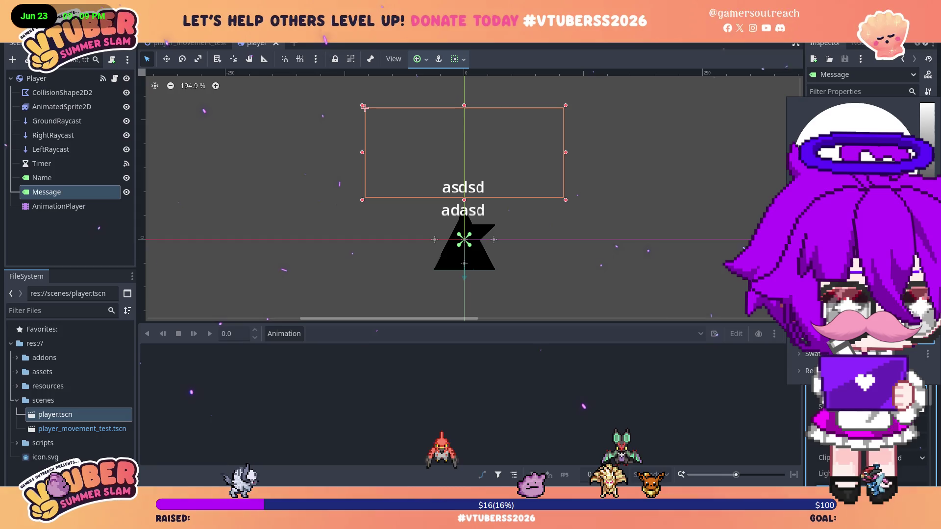
click(801, 401)
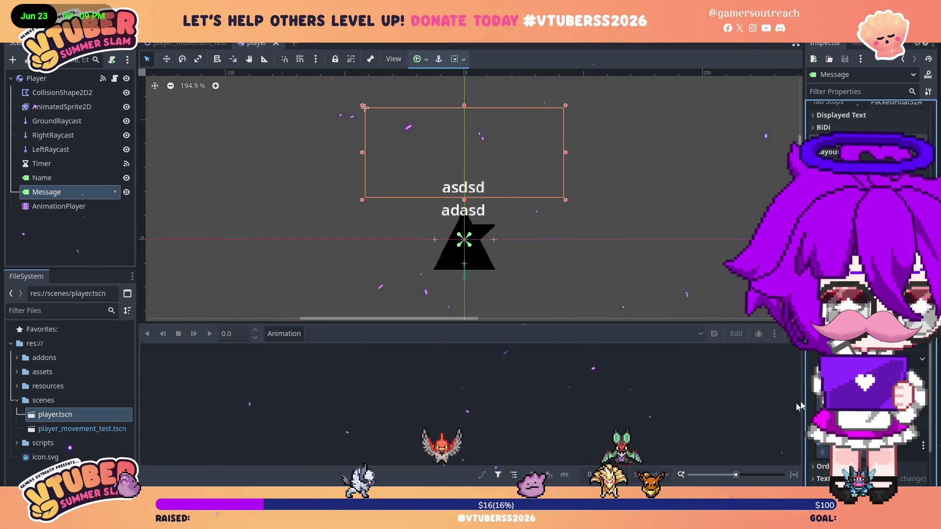
click(867, 346)
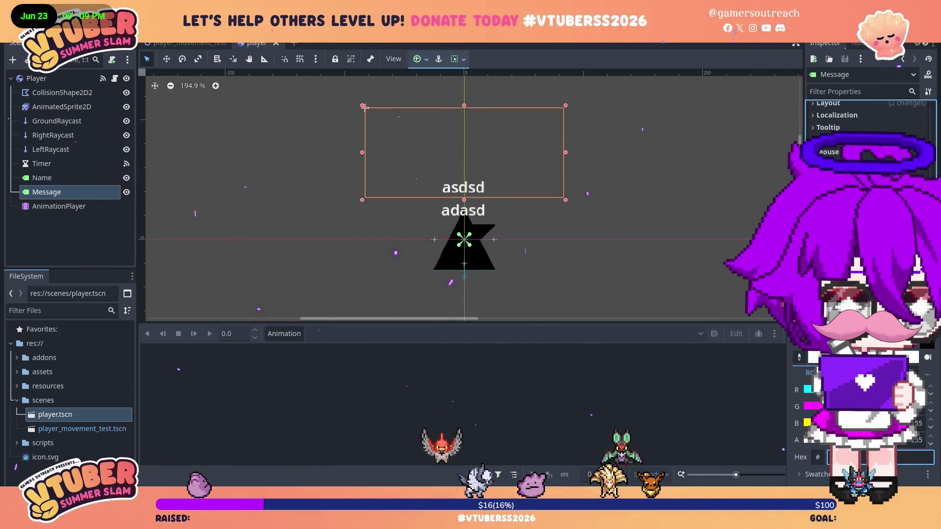
drag(906, 440, 761, 439)
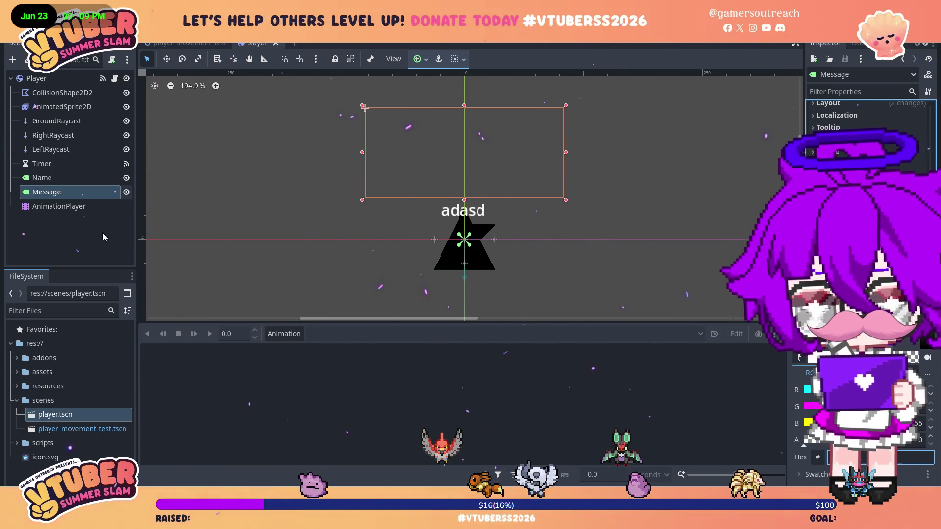
click(289, 362)
Step: Create a new AnimationPlayer animation named new_message
click(284, 333)
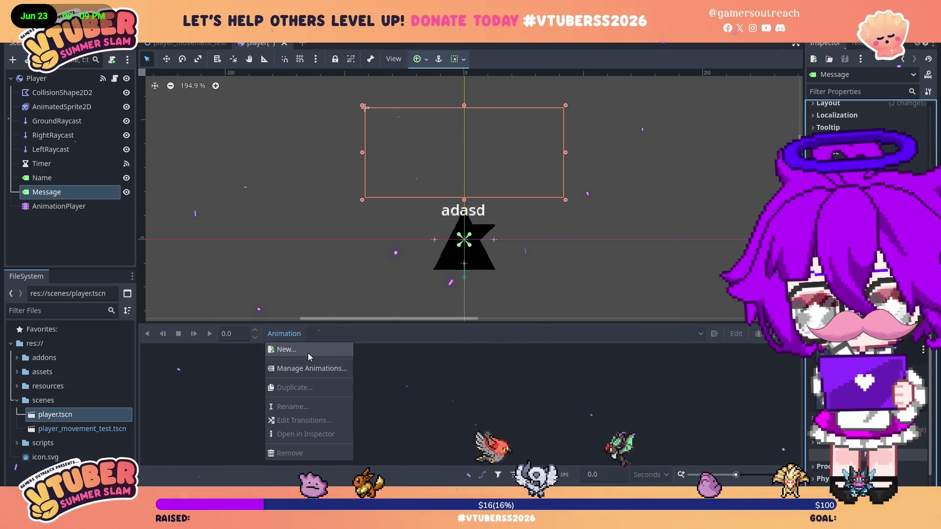
click(307, 350)
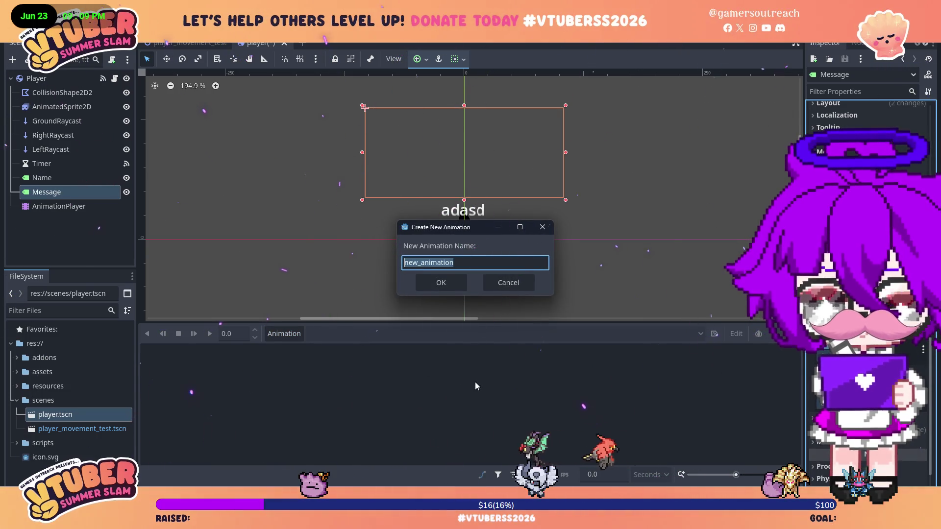
text(New Messa)
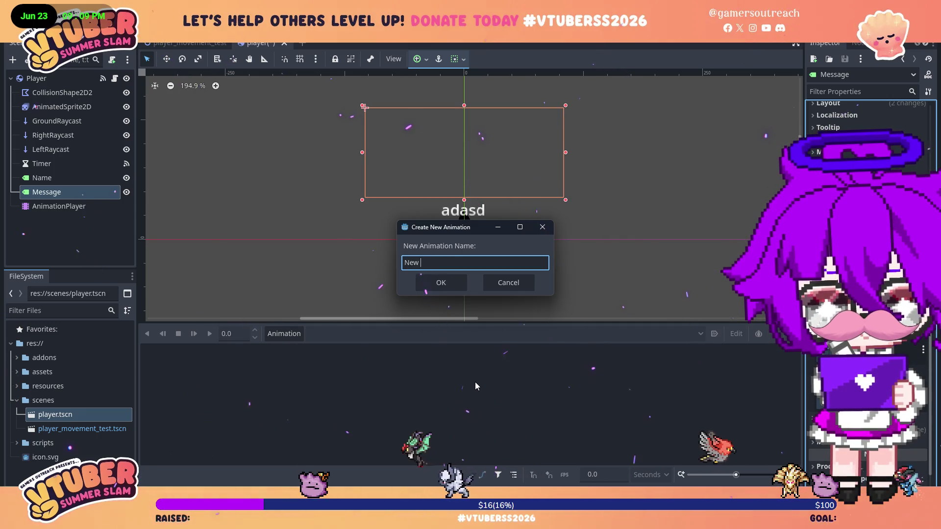
text(g)
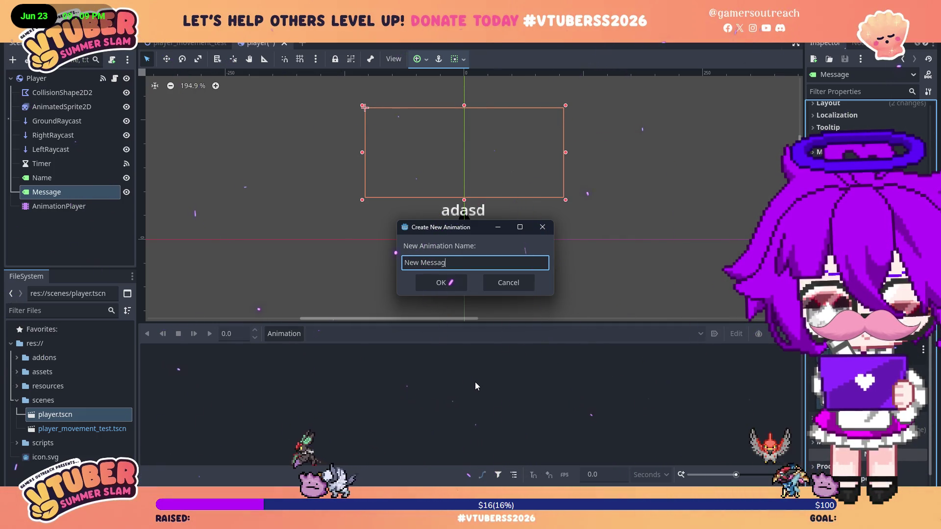
key(ctrl+a)
key(BackSpace)
text(new:)
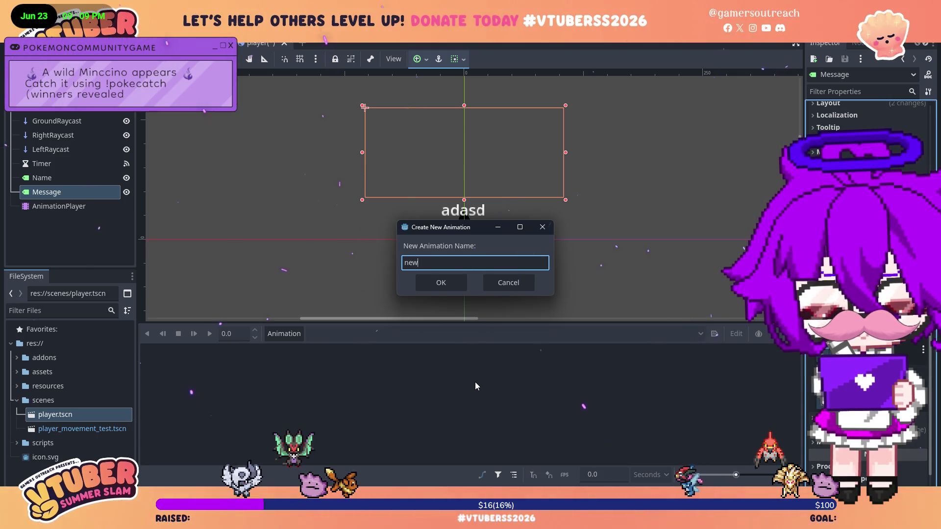
key(BackSpace)
text(_message)
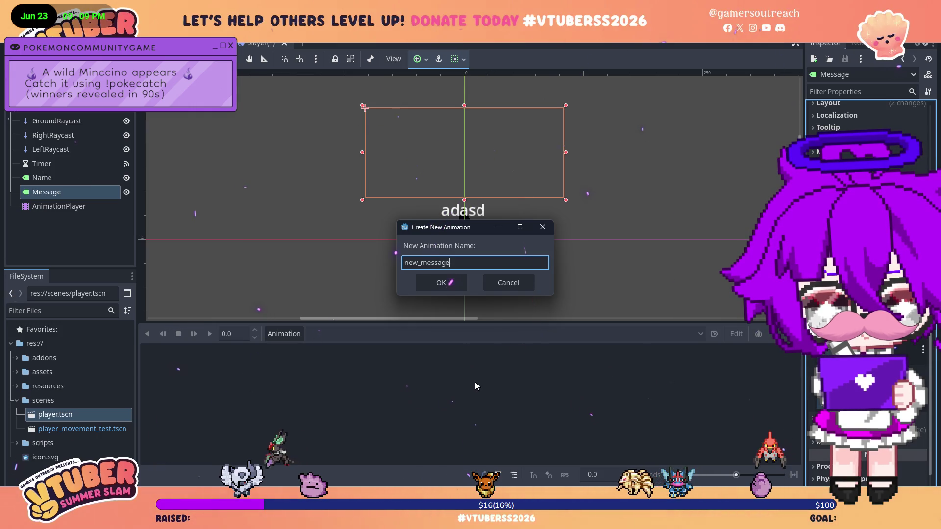
key(Return)
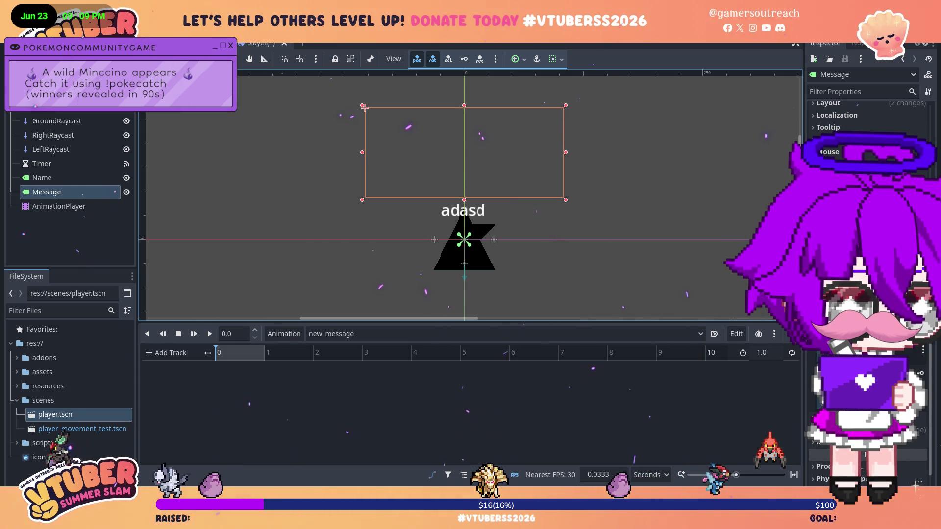
Step: Key the Message label's transparent Modulate at 0 s and set the animation length to 5
click(916, 255)
click(443, 296)
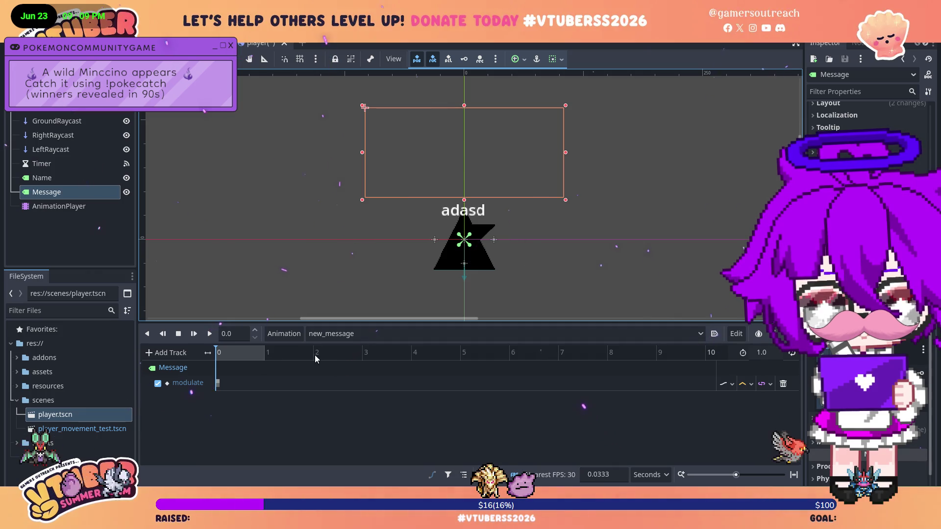
double_click(774, 355)
text(2)
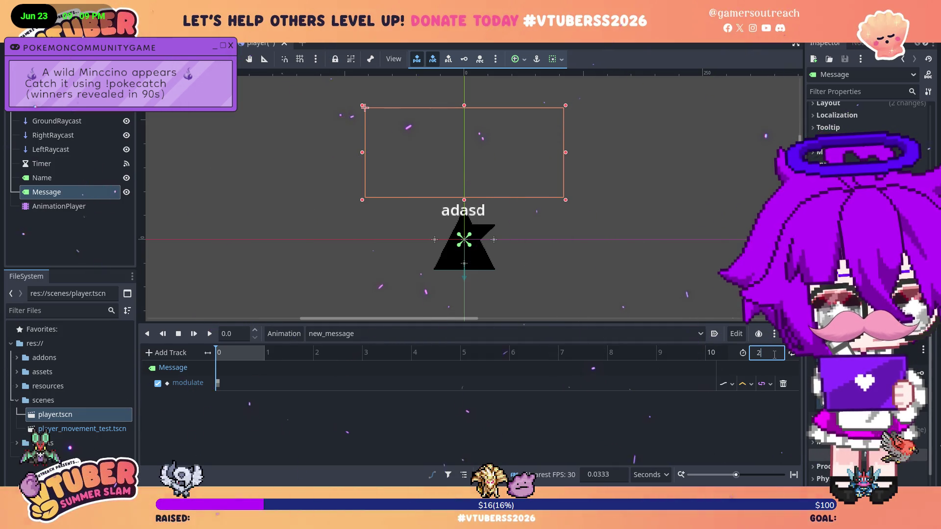
text(.5)
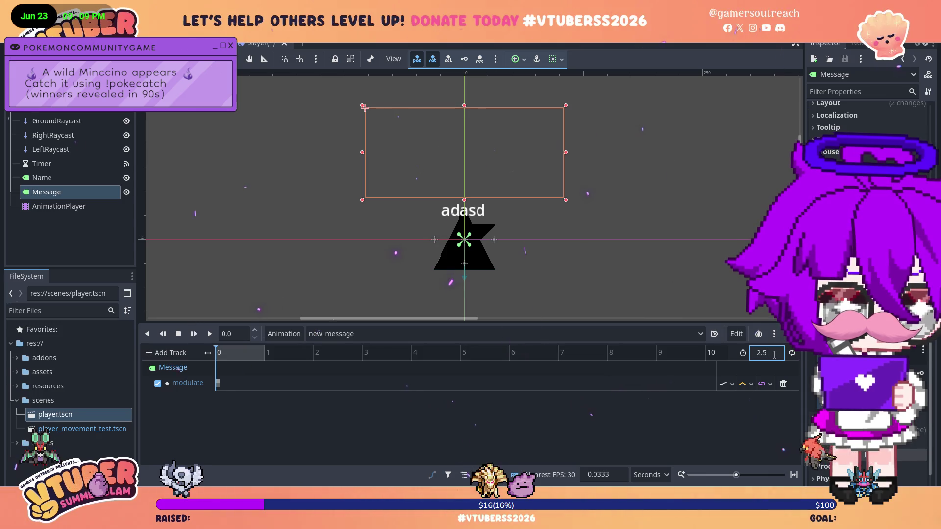
key(BackSpace)
key(BackSpace)
key(BackSpace)
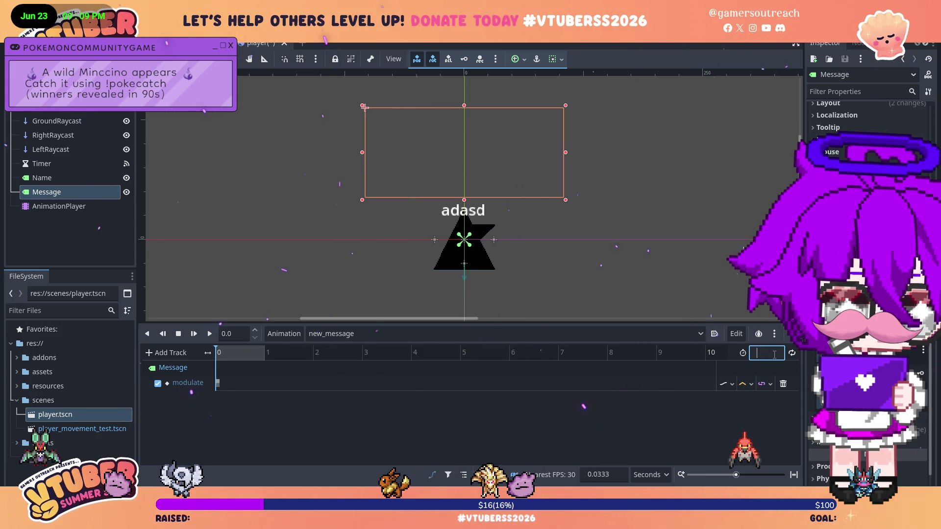
text(5)
key(Return)
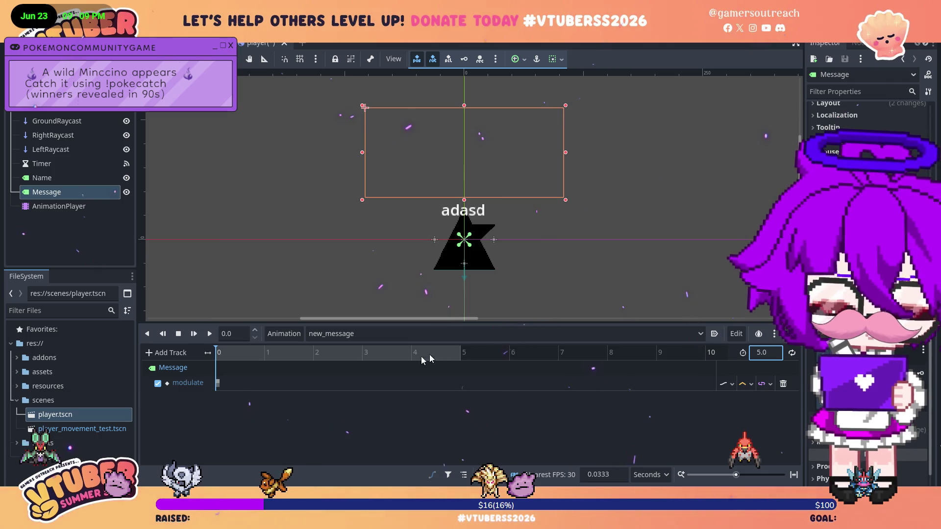
Step: Key the Message label fully visible at 0.5 seconds
click(243, 353)
drag(242, 355, 239, 357)
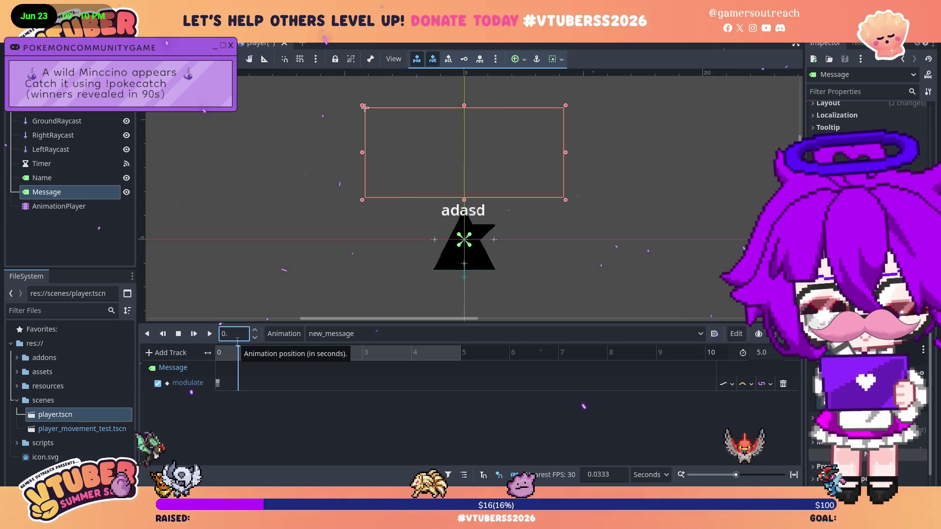
key(BackSpace)
key(BackSpace)
text(5)
key(Return)
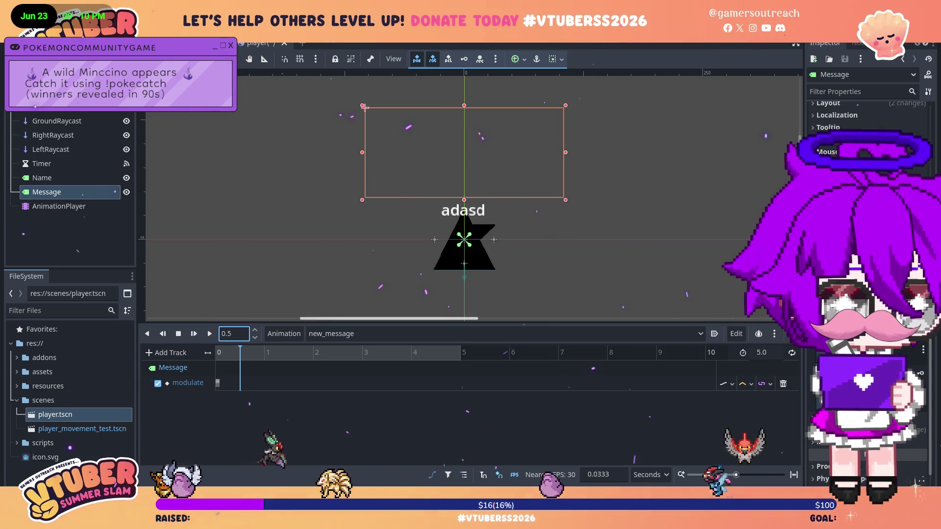
click(928, 360)
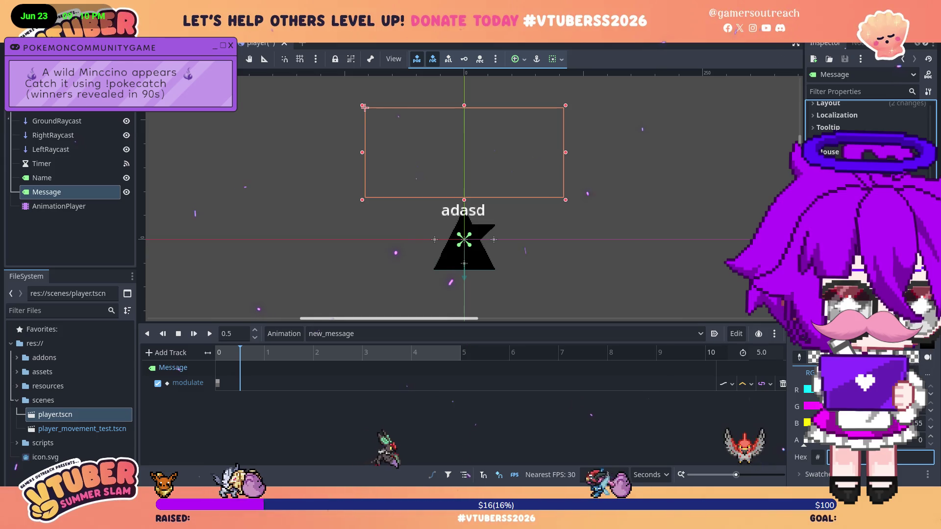
click(711, 436)
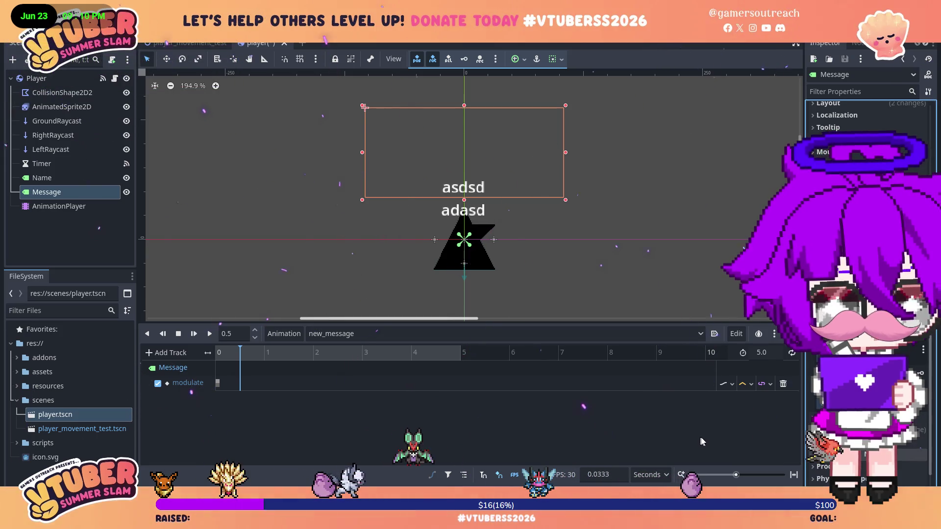
Step: Key Modulate visible at 4.5 seconds and transparent again at 5 seconds
click(437, 352)
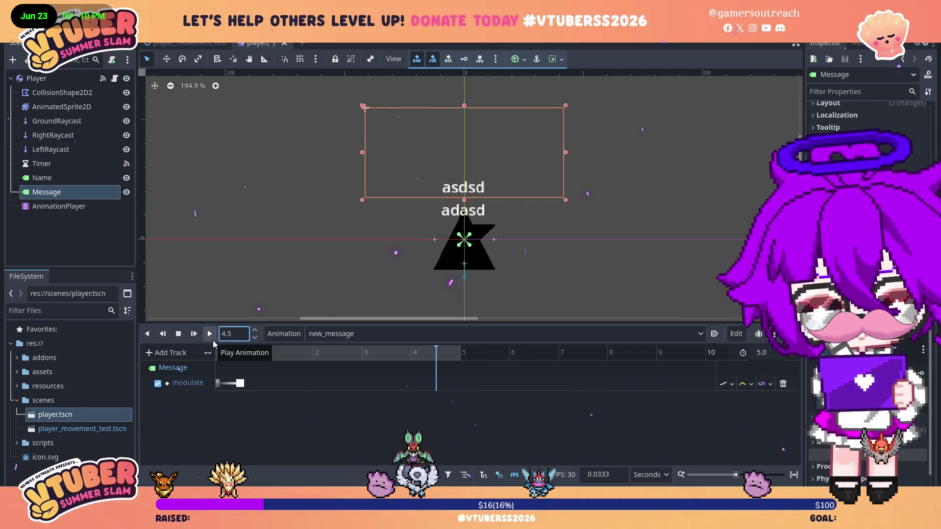
click(922, 373)
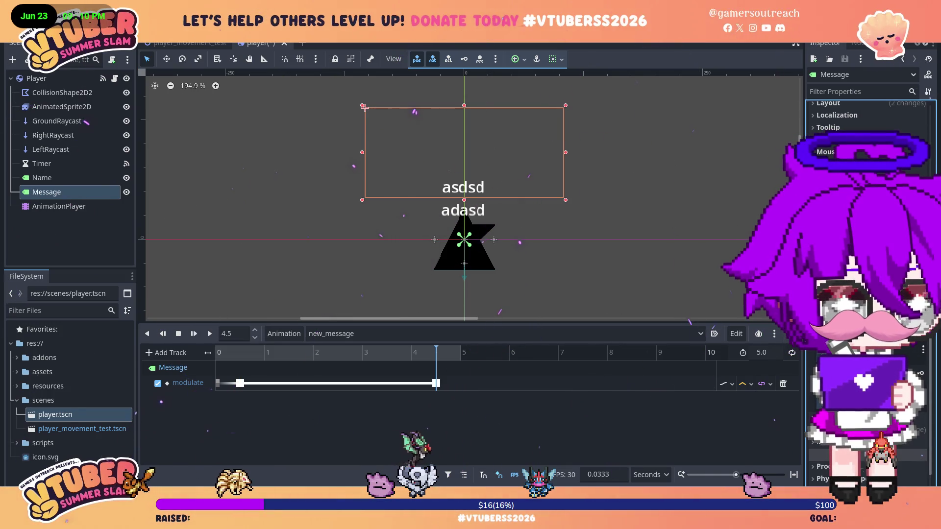
click(463, 355)
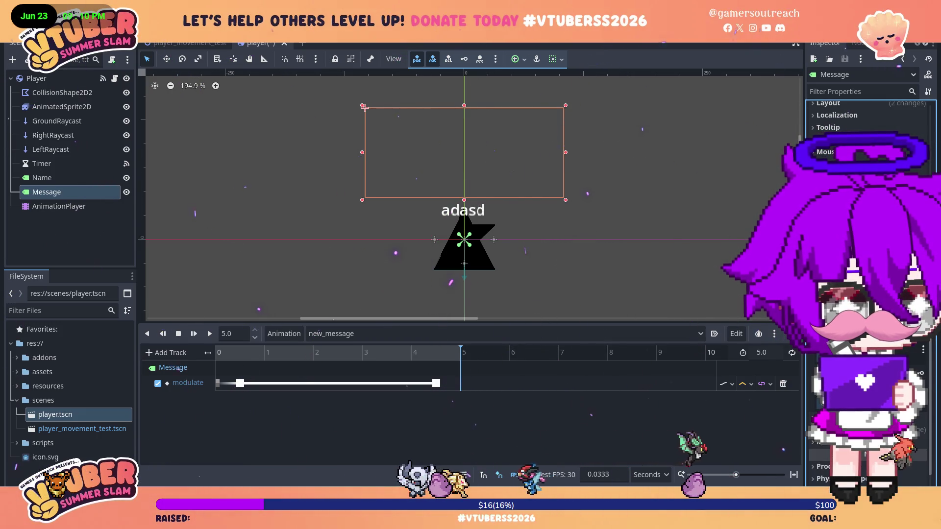
click(922, 374)
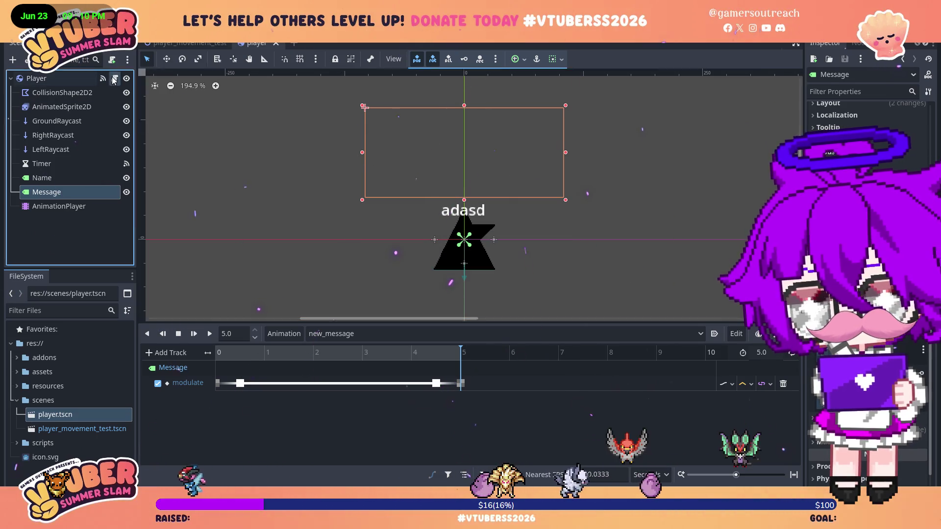
key(ctrl+F3)
click(476, 234)
key(Return)
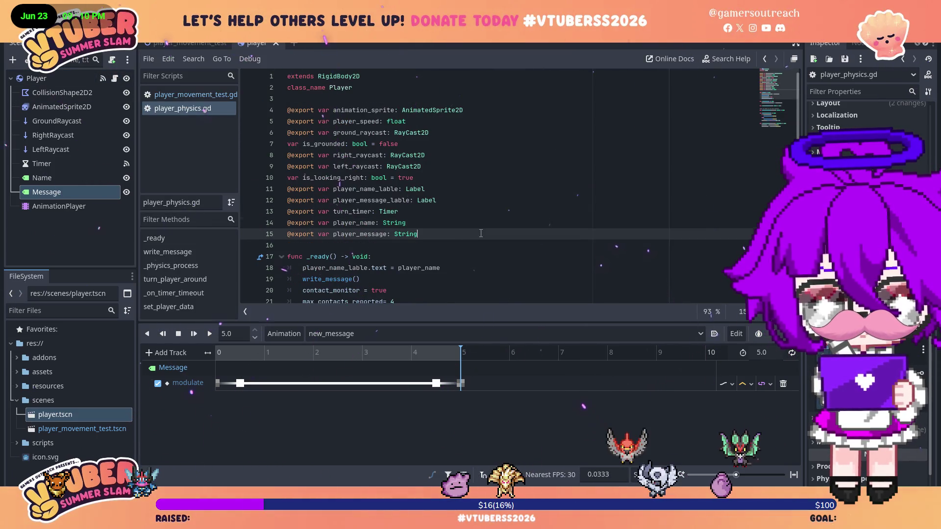
text(@export a)
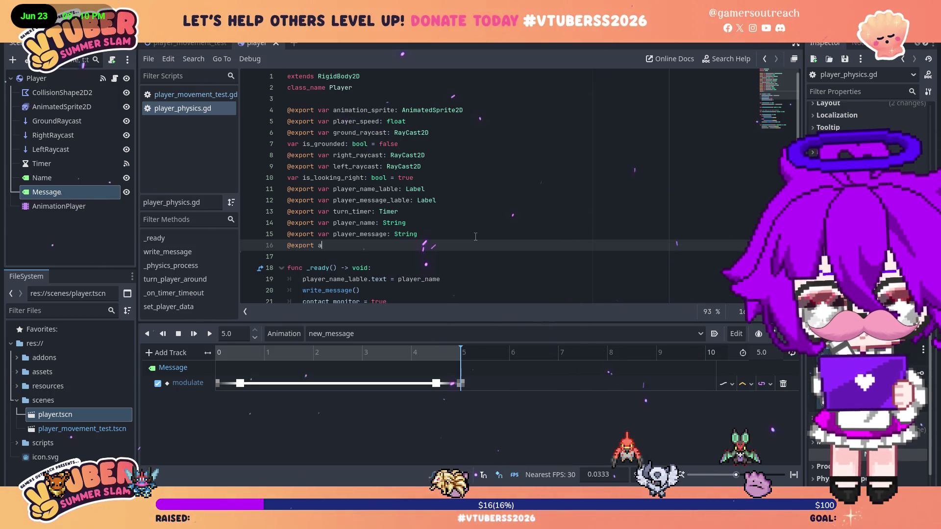
key(BackSpace)
text(var )
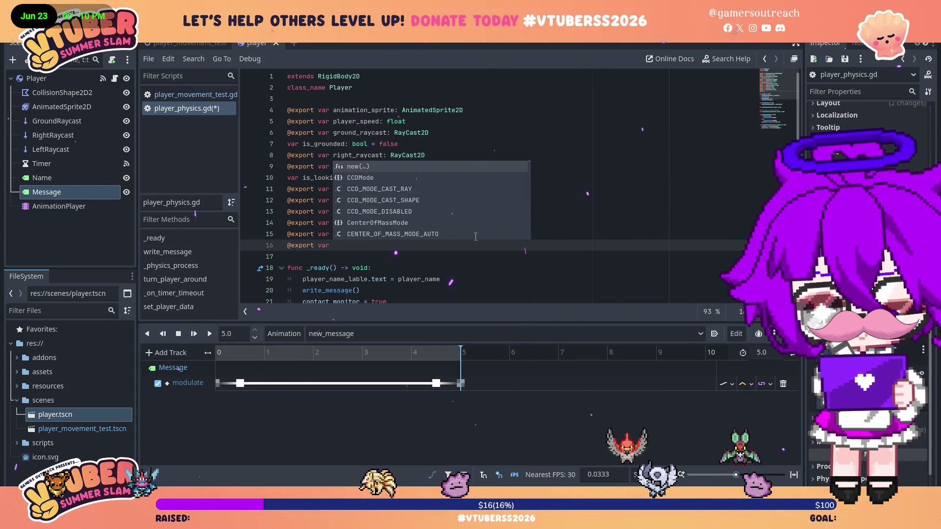
text(message_anima)
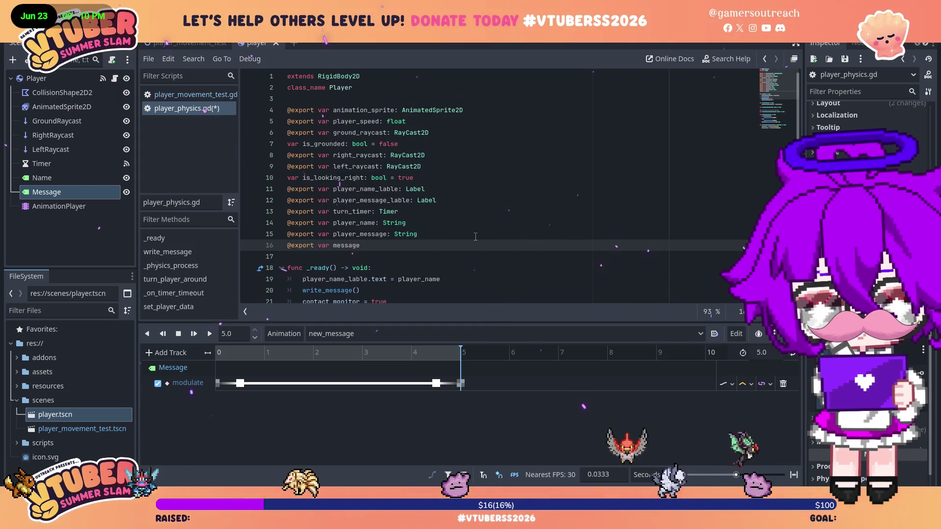
text(tor: )
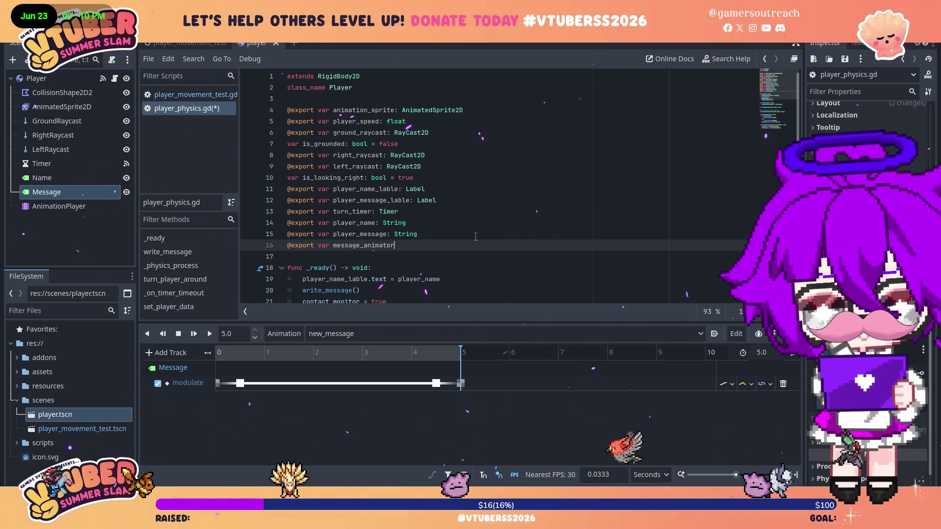
text(Ani)
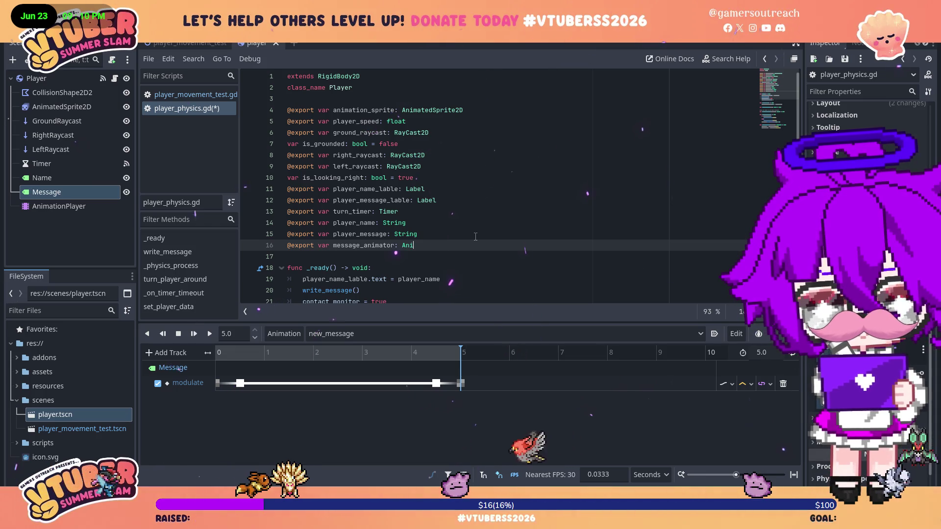
text(ma)
text(tionPl)
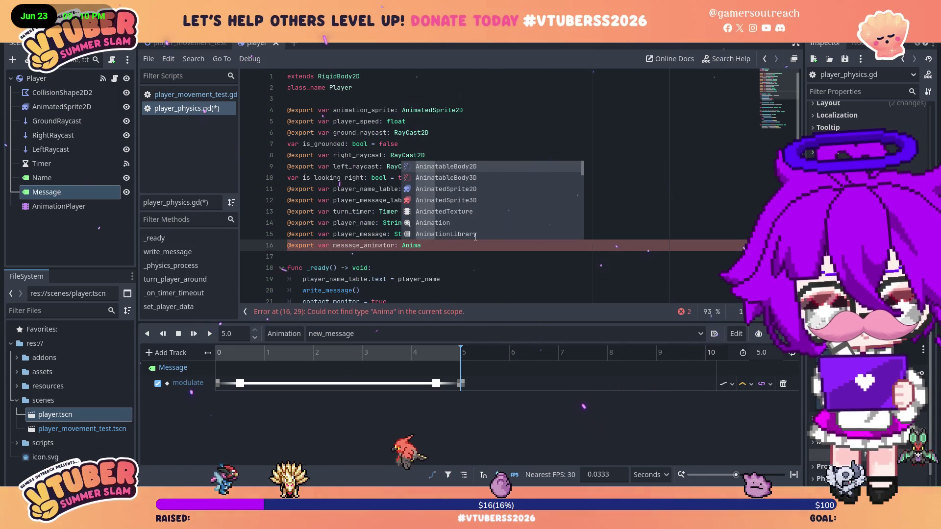
key(Return)
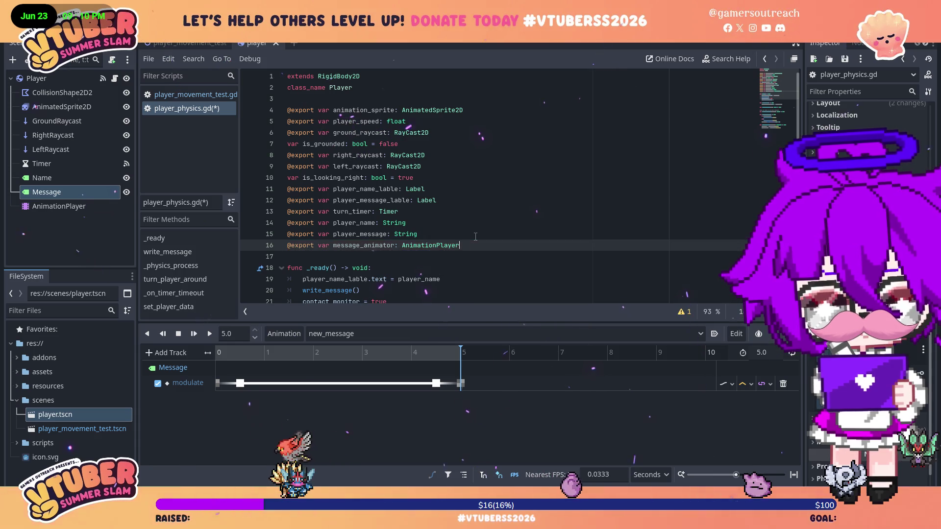
key(ctrl+s)
click(37, 78)
click(74, 206)
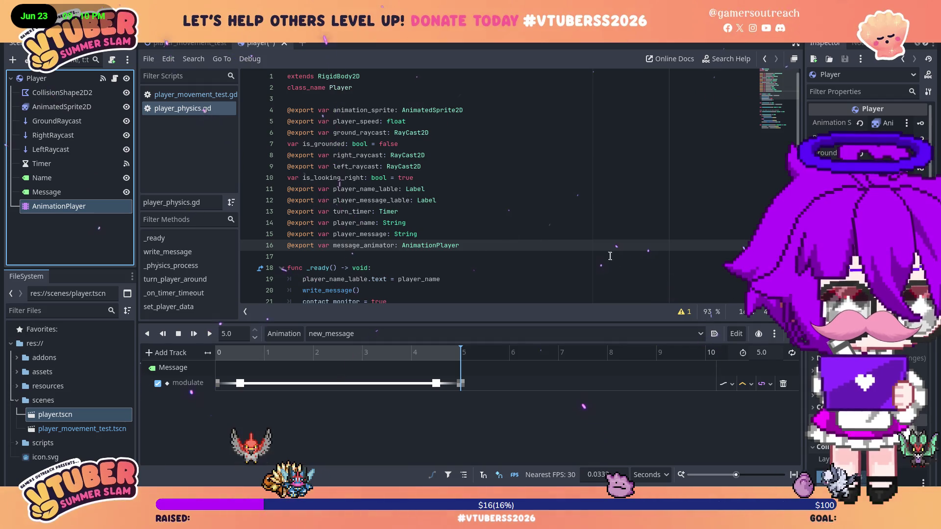
key(ctrl+s)
Step: Add message_animator.play("new_message") to write_message and save
scroll(454, 259, down, 4)
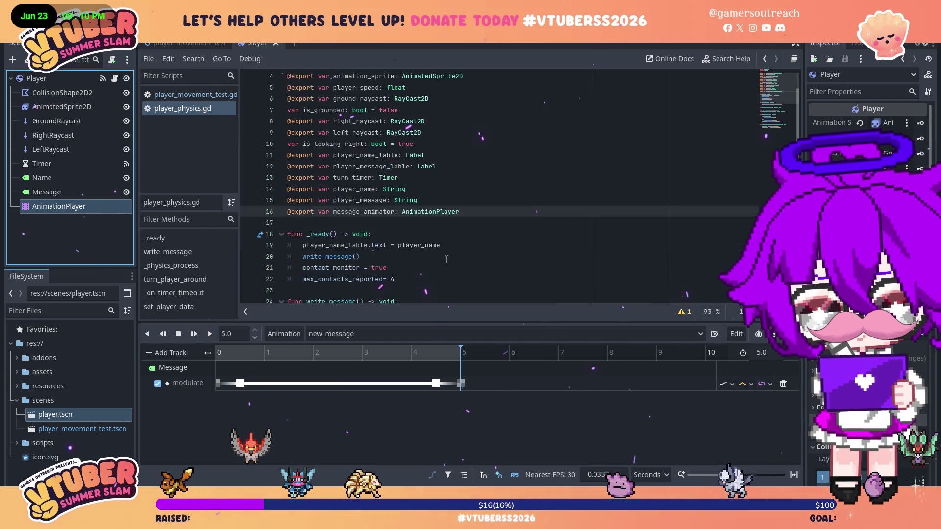
click(497, 214)
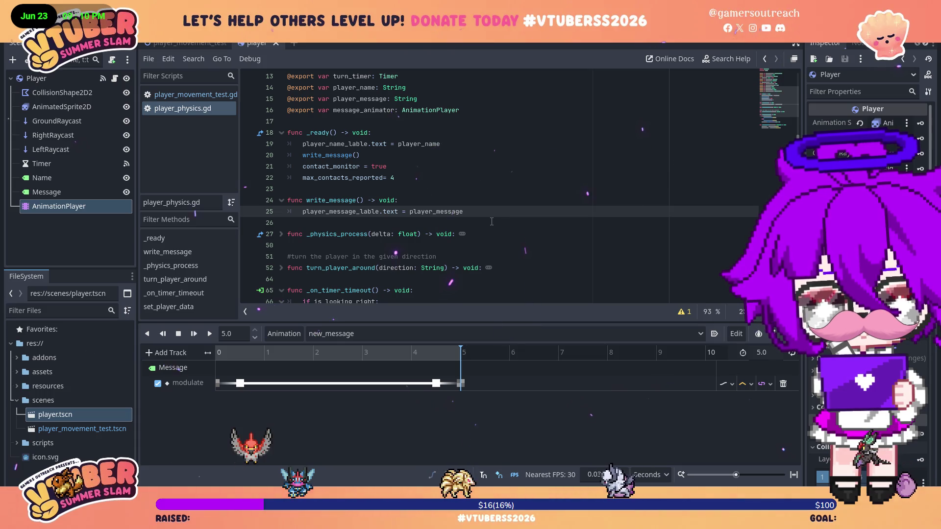
key(Return)
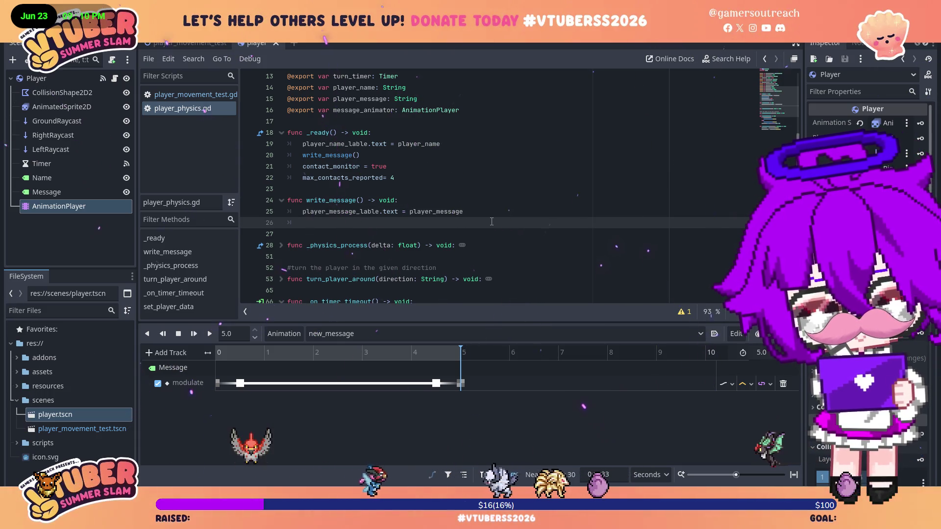
text(me)
key(Return)
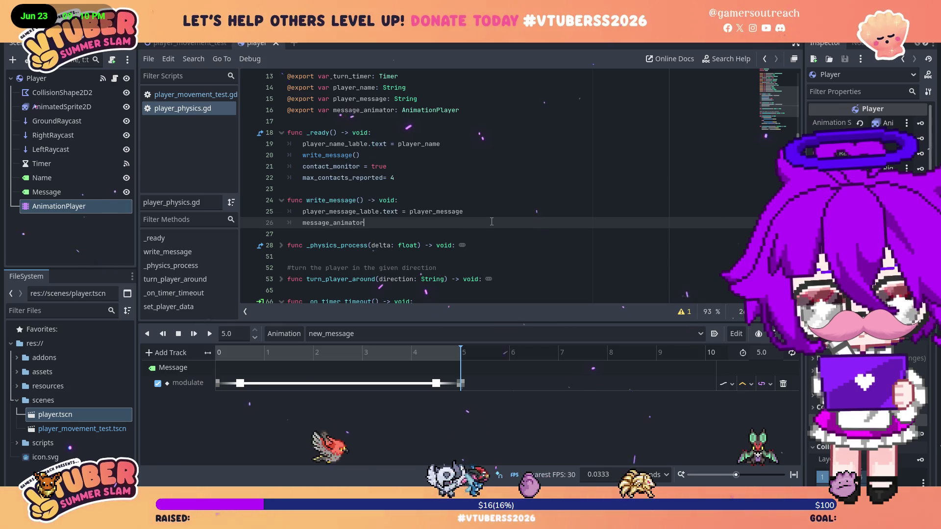
text(pl)
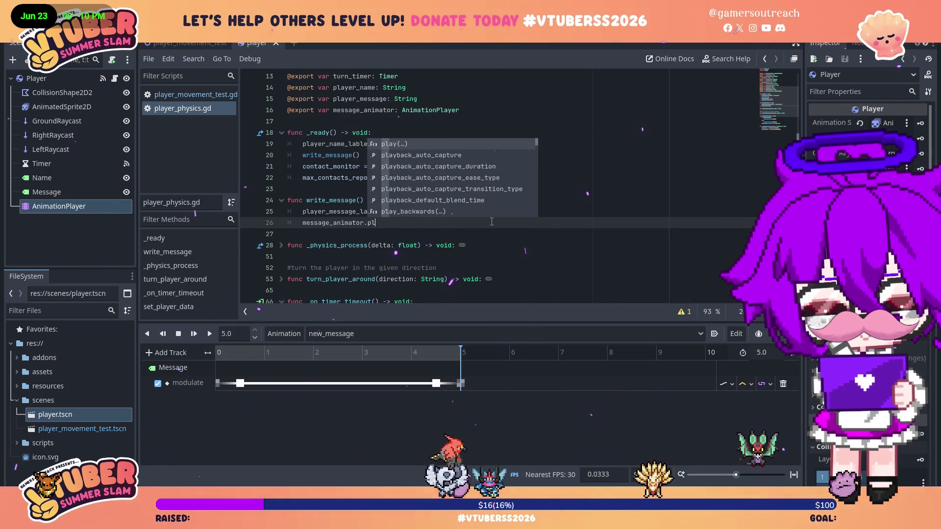
key(Return)
text(")
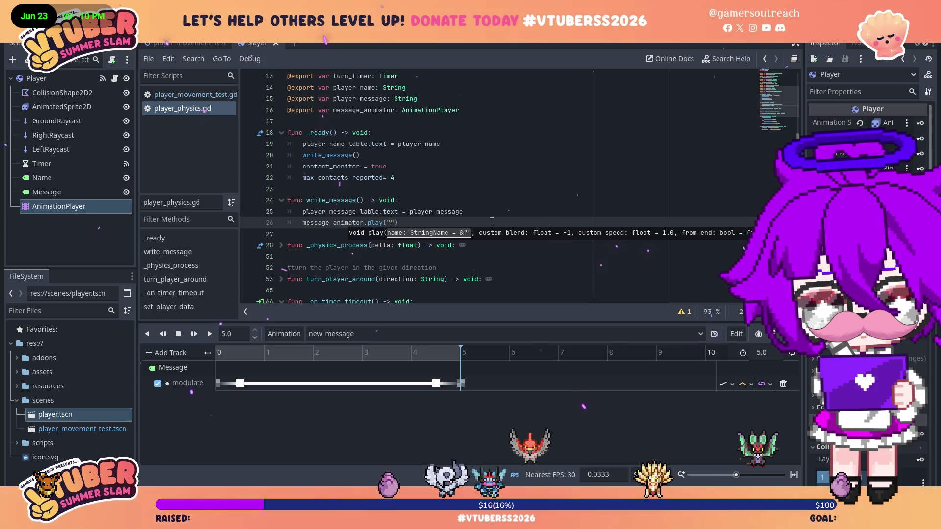
text(ne)
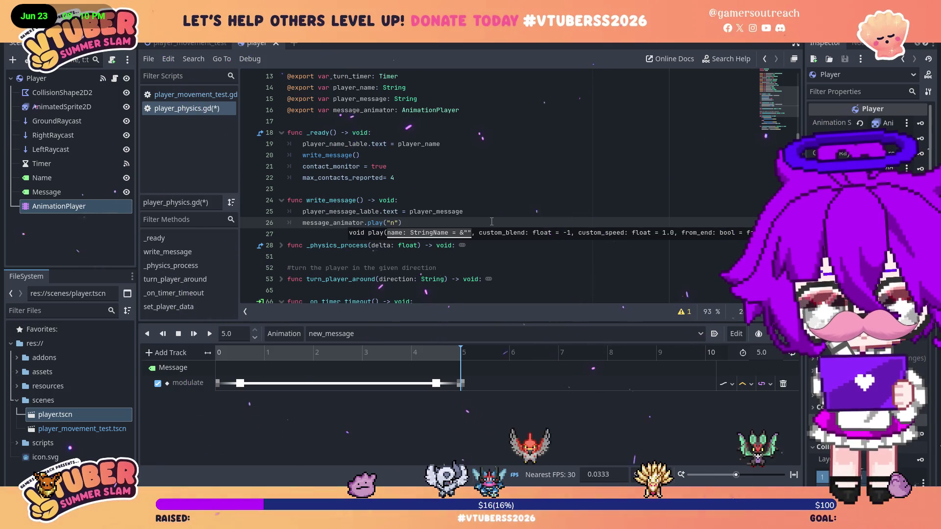
text(w_m)
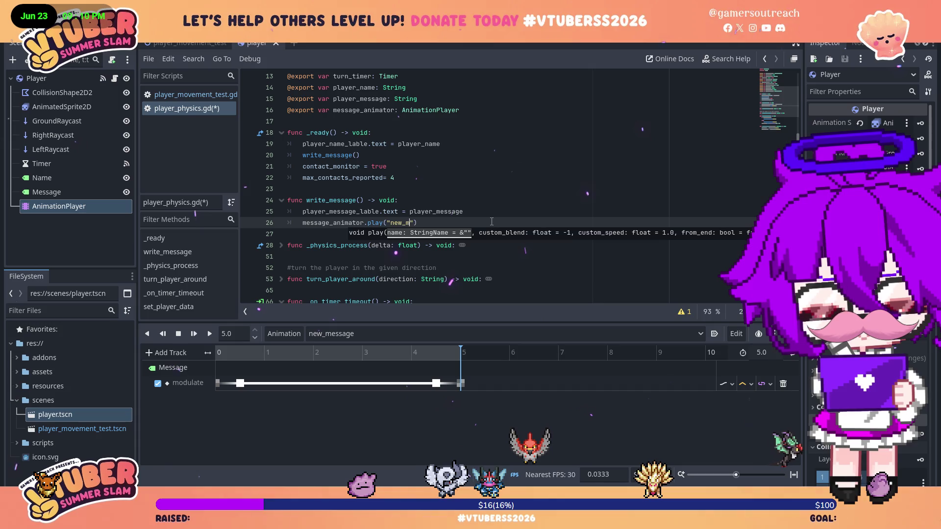
text(essage)
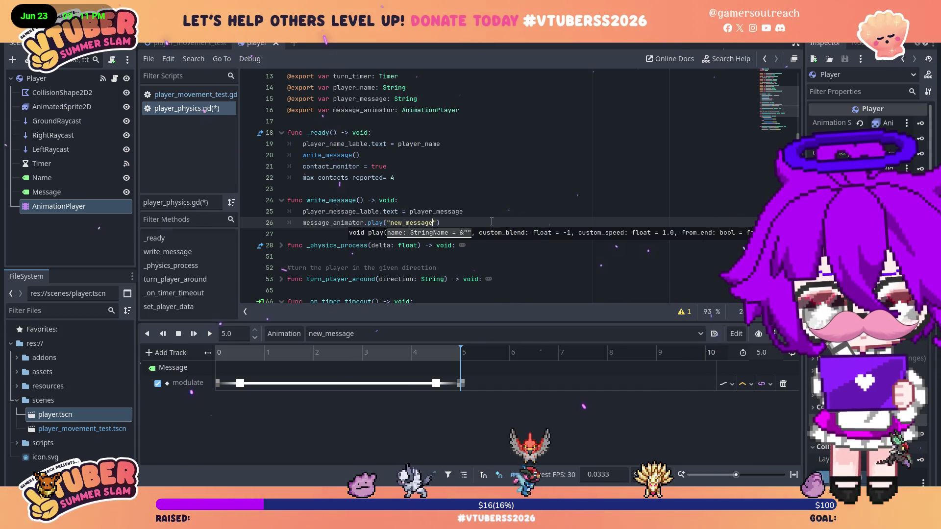
key(ctrl+s)
click(479, 222)
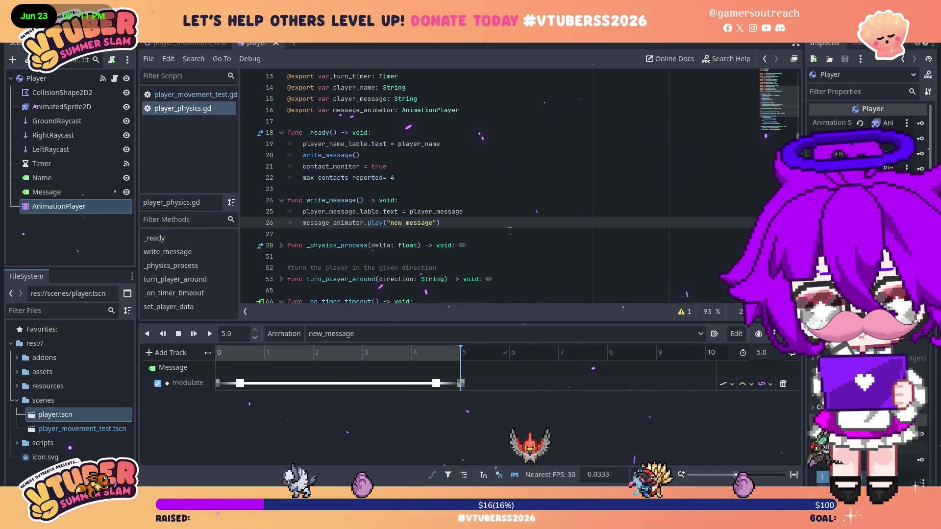
Step: Test-run the game briefly, stop it, then switch to api_server.py in VS Code
key(F5)
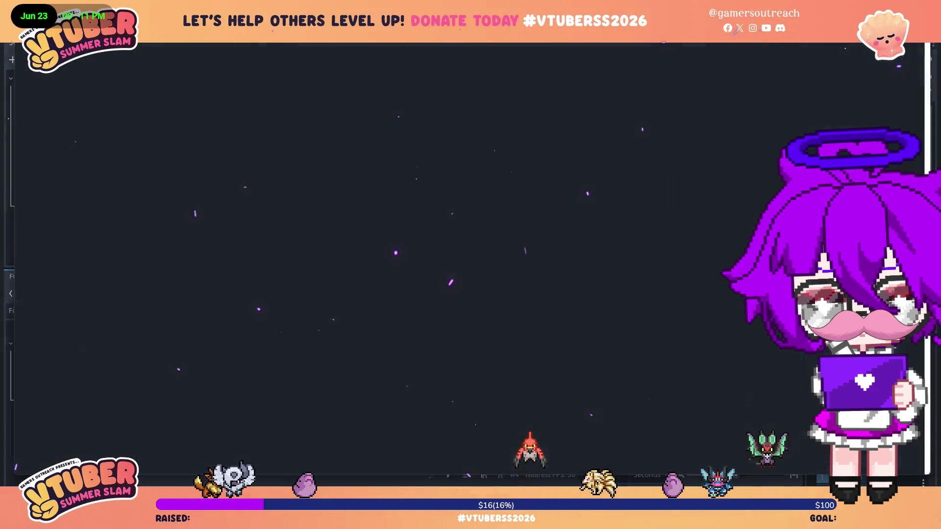
key(F8)
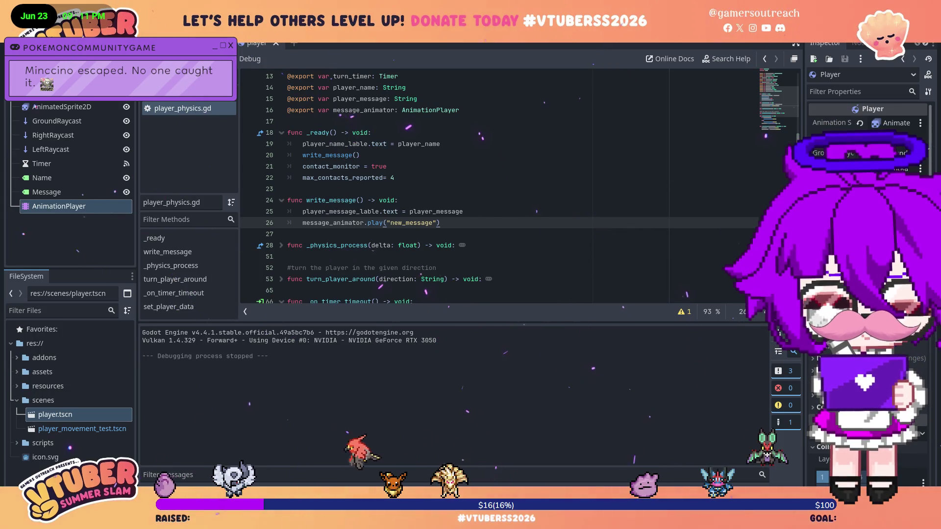
key(alt+Tab)
key(alt+t)
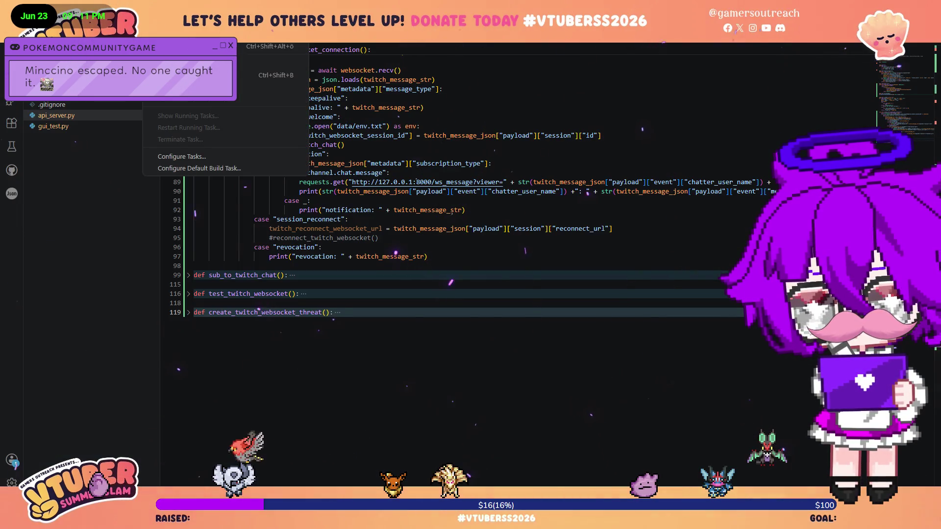
Step: Run python gui_test.py in a new terminal and create the Twitch websocket connection
key(Return)
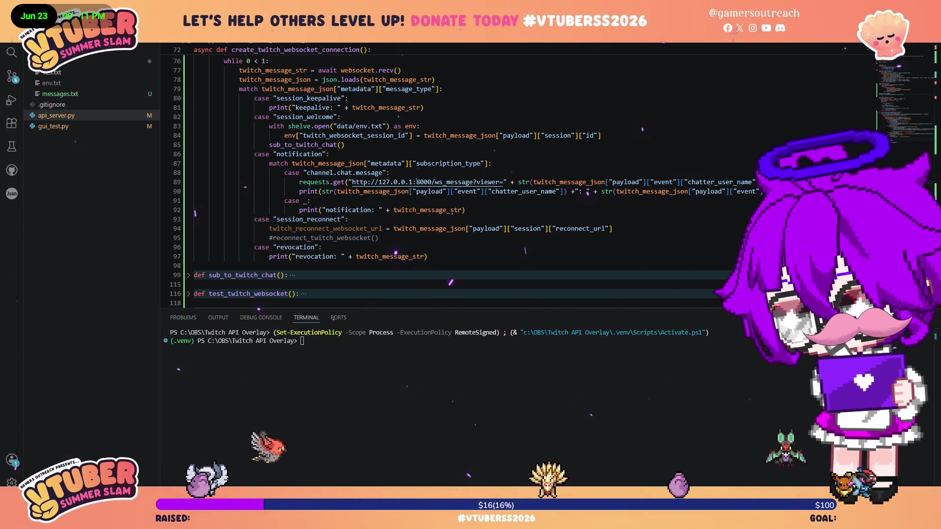
text(python gui_test.py)
key(Return)
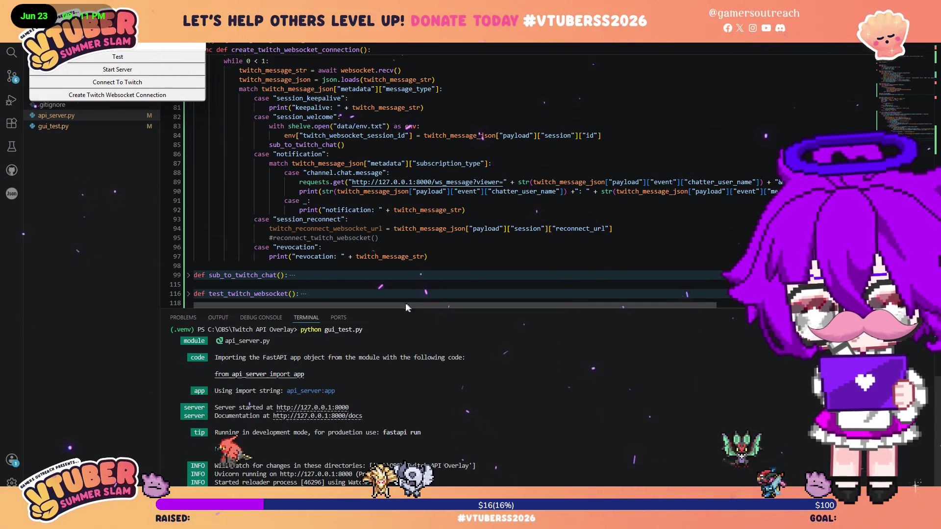
click(130, 95)
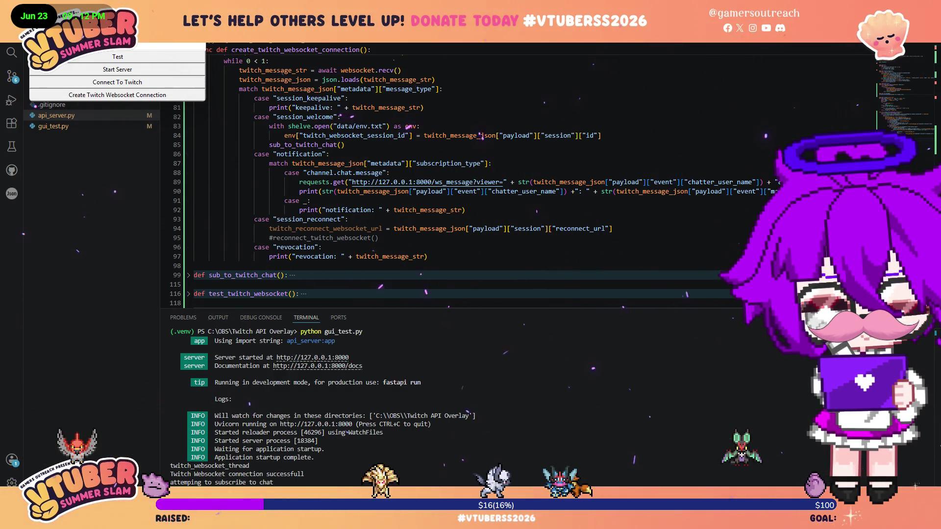
key(alt+Tab)
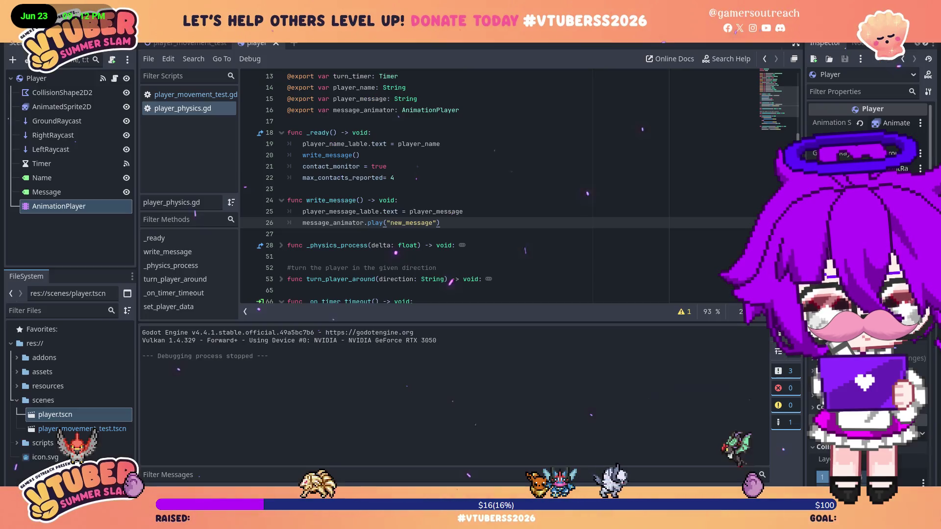
Step: Run the game to watch chat messages above viewers, then check the 'already has a parent' error
click(793, 66)
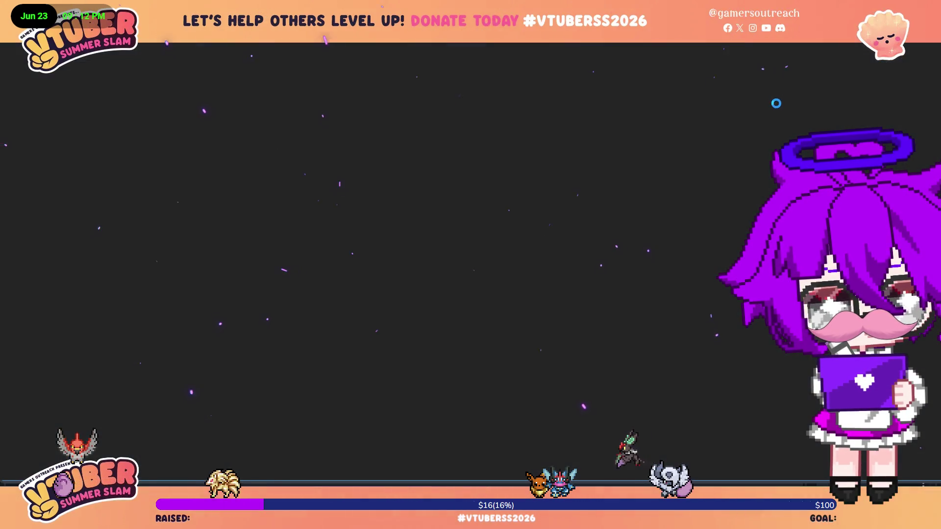
key(alt+F4)
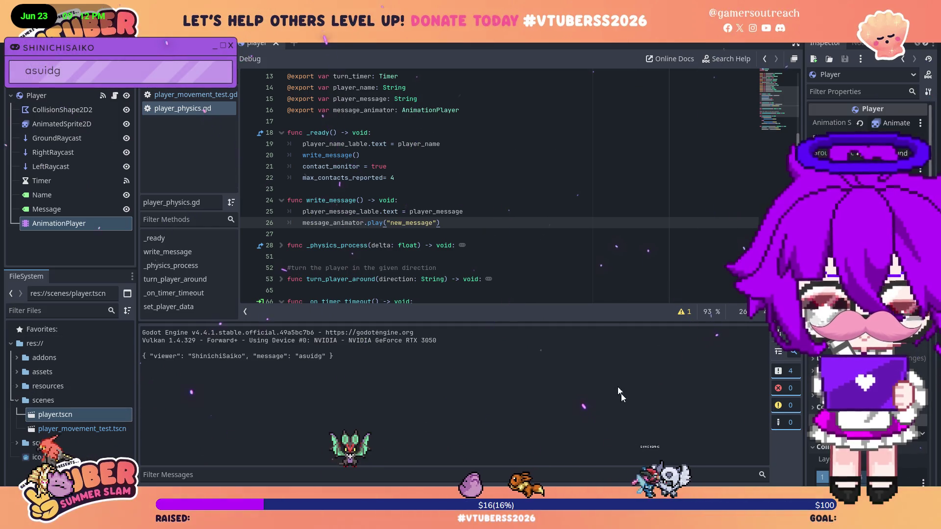
click(686, 482)
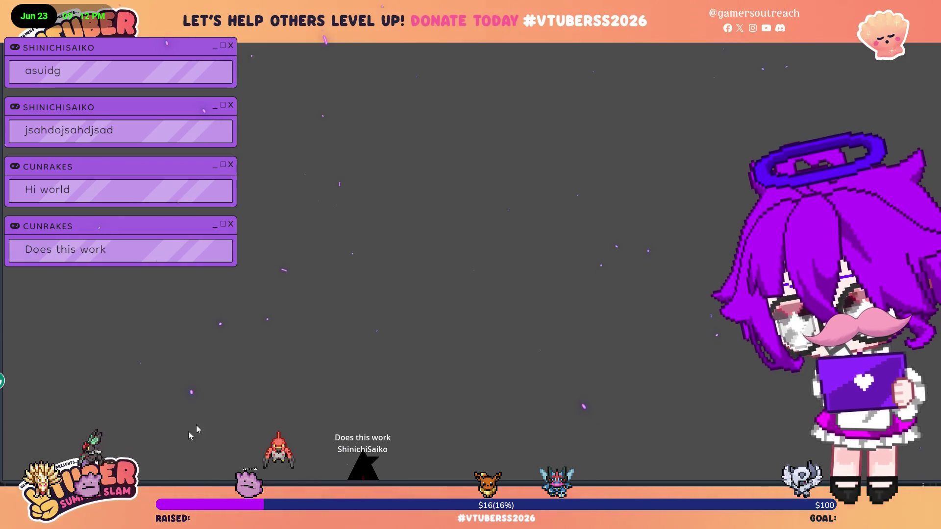
key(alt+Tab)
click(208, 330)
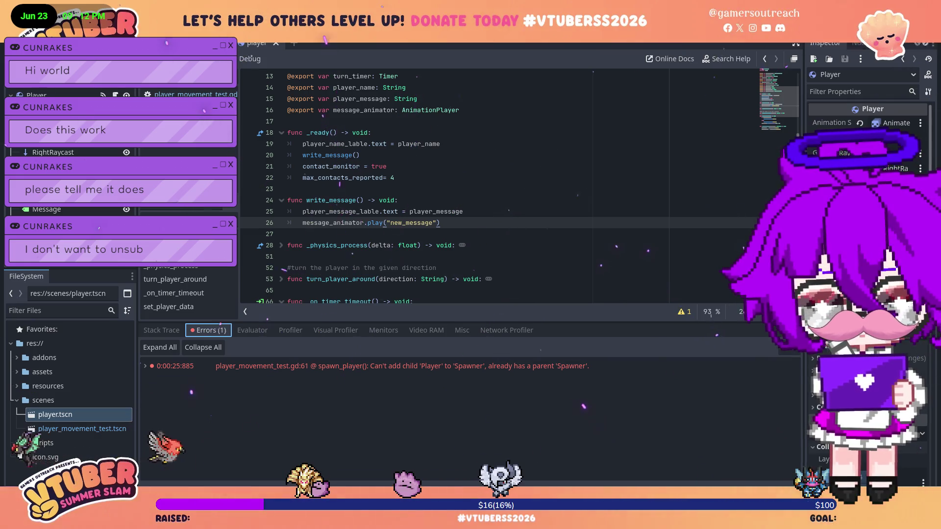
Step: In player_movement_test.gd, delete the player_scene export and the instantiate line in _ready
scroll(285, 255, down, 1)
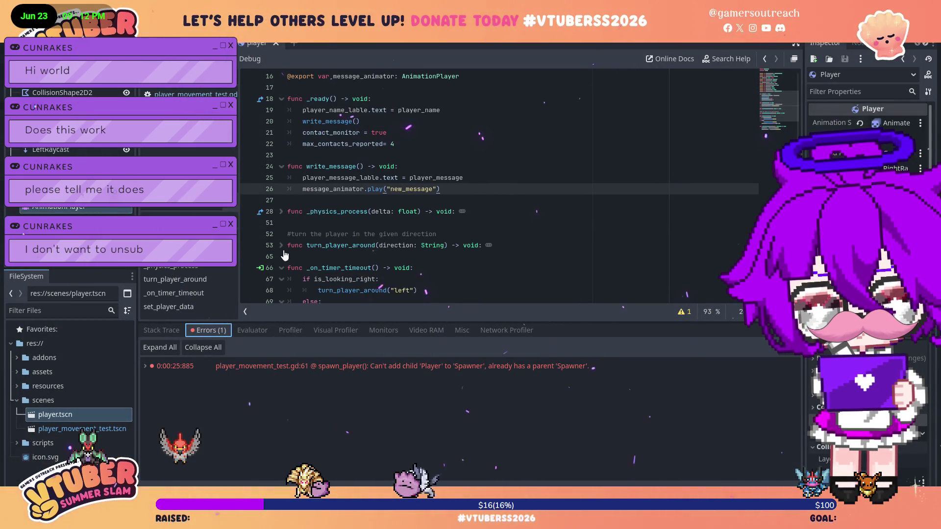
click(191, 95)
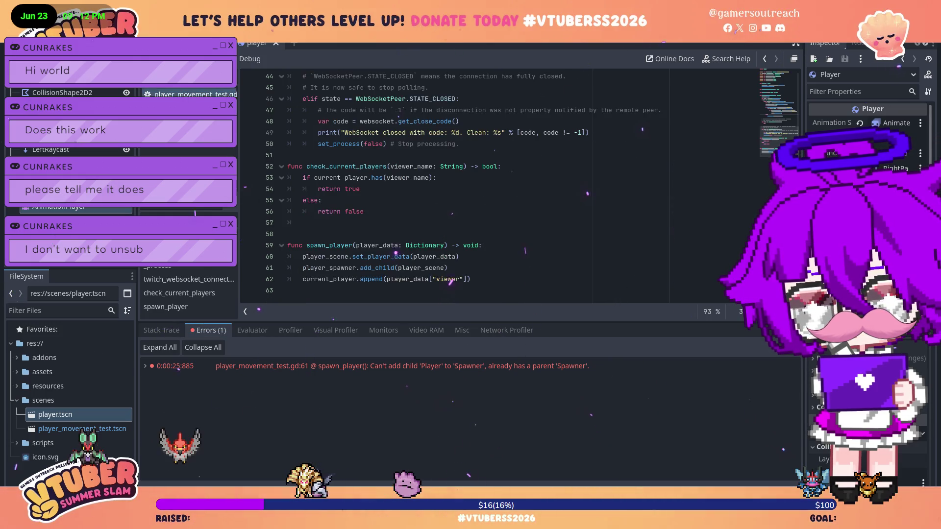
click(484, 269)
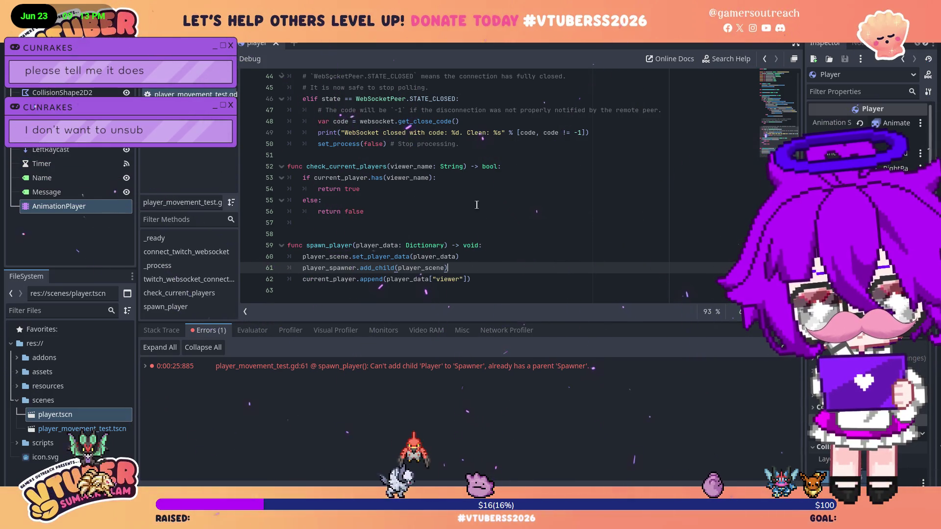
scroll(469, 210, up, 13)
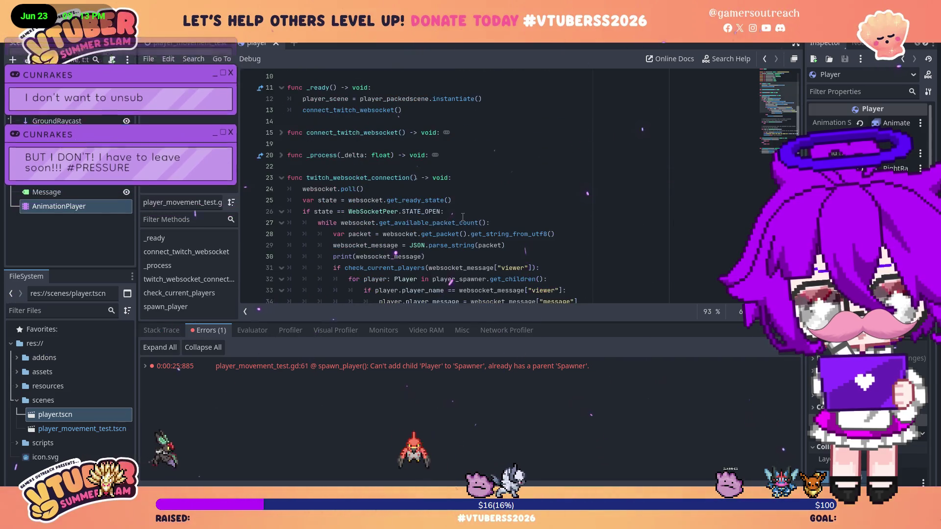
scroll(463, 218, up, 1)
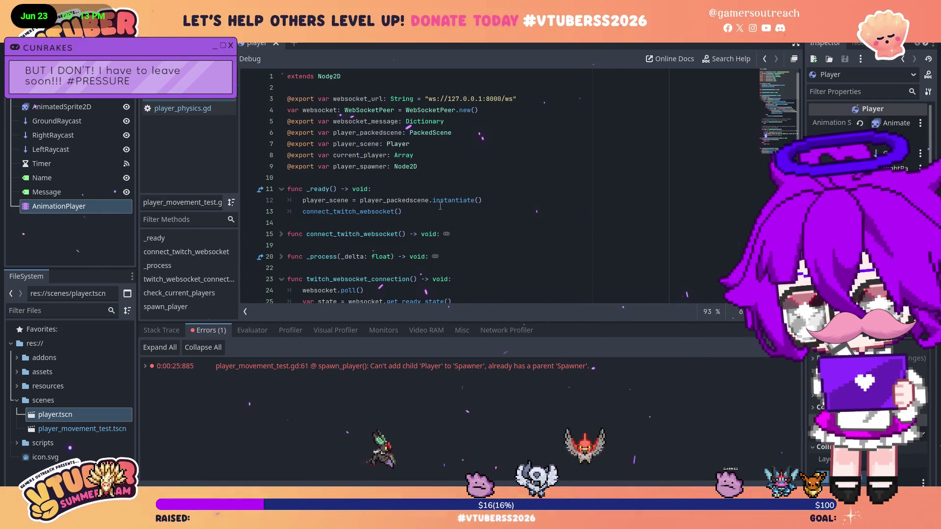
click(422, 156)
drag(410, 144, 287, 144)
key(BackSpace)
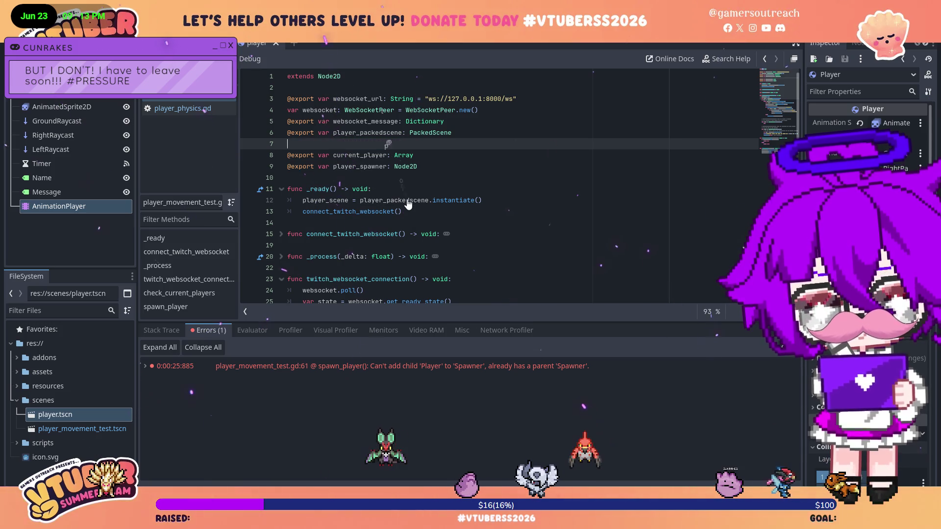
key(BackSpace)
scroll(407, 199, down, 1)
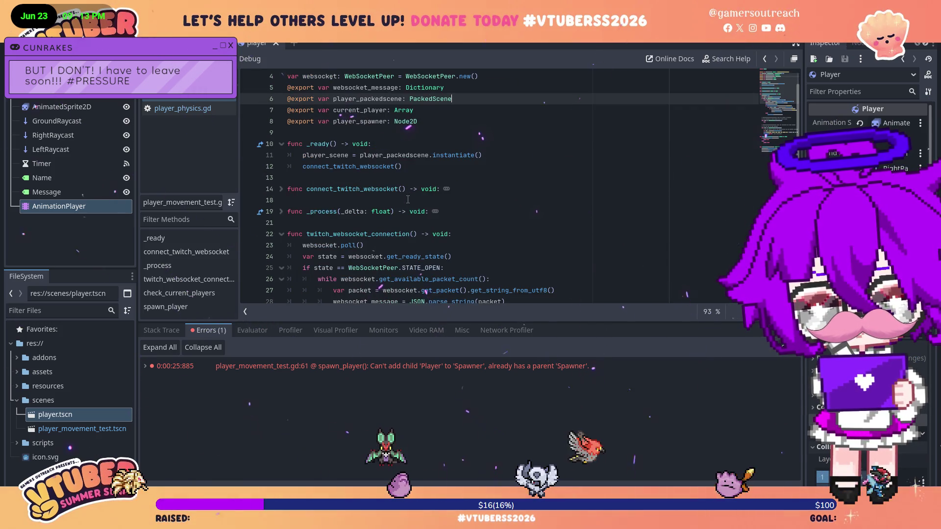
drag(495, 154, 300, 160)
key(ctrl+c)
key(BackSpace)
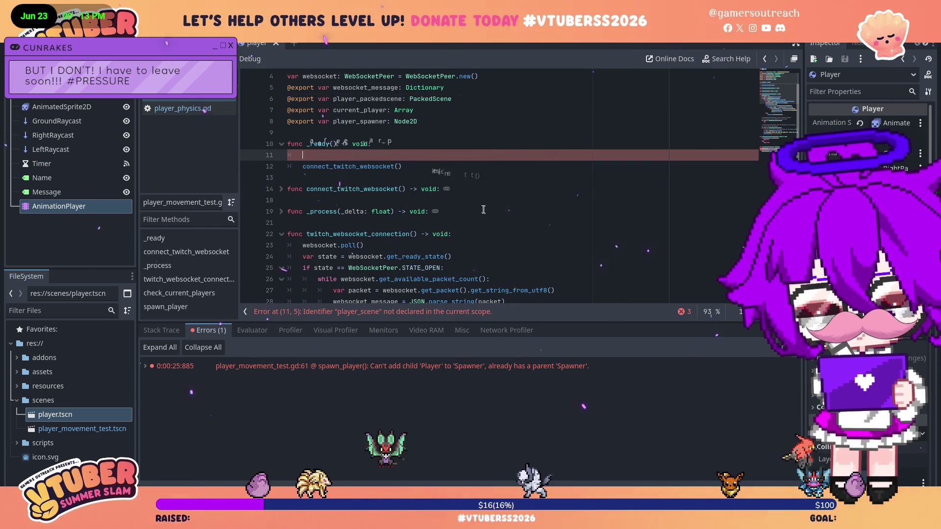
key(BackSpace)
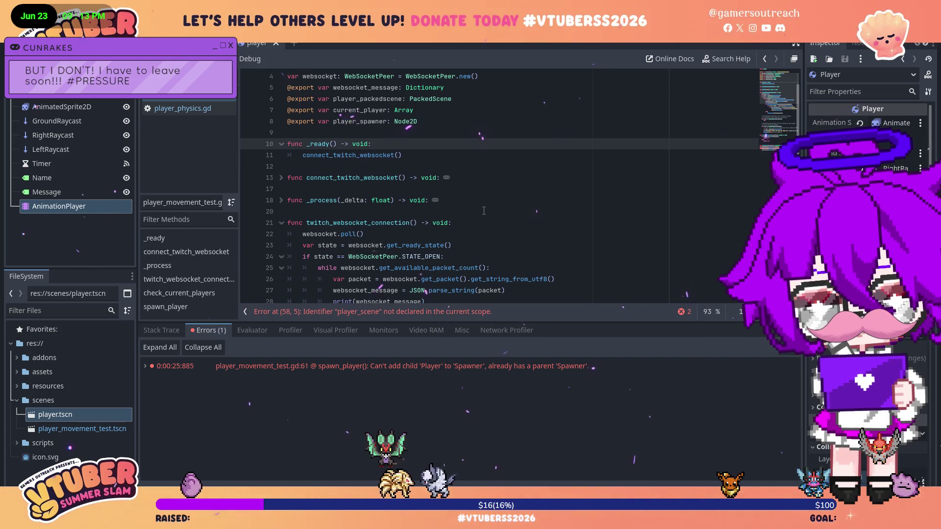
Step: Put var player_scene = player_packedscene.instantiate() at the top of spawn_player
scroll(487, 220, down, 10)
click(506, 250)
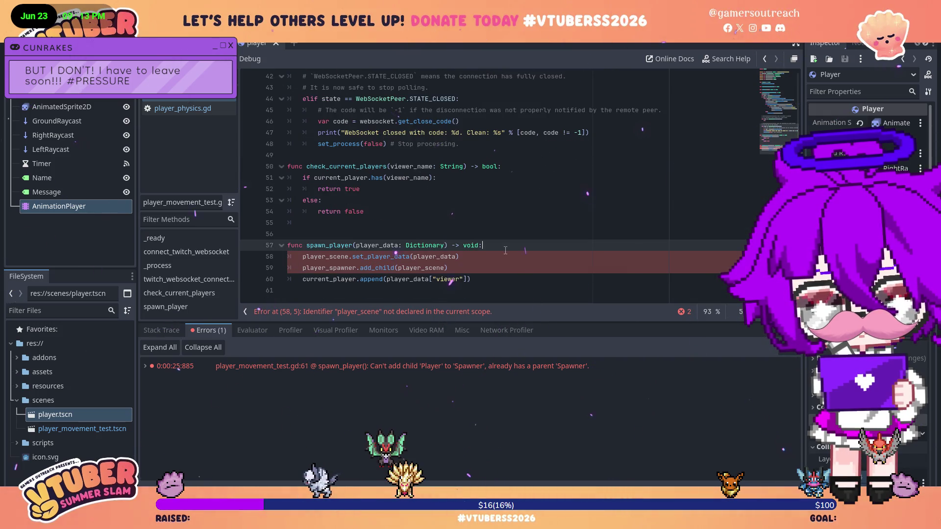
key(Return)
key(ctrl+v)
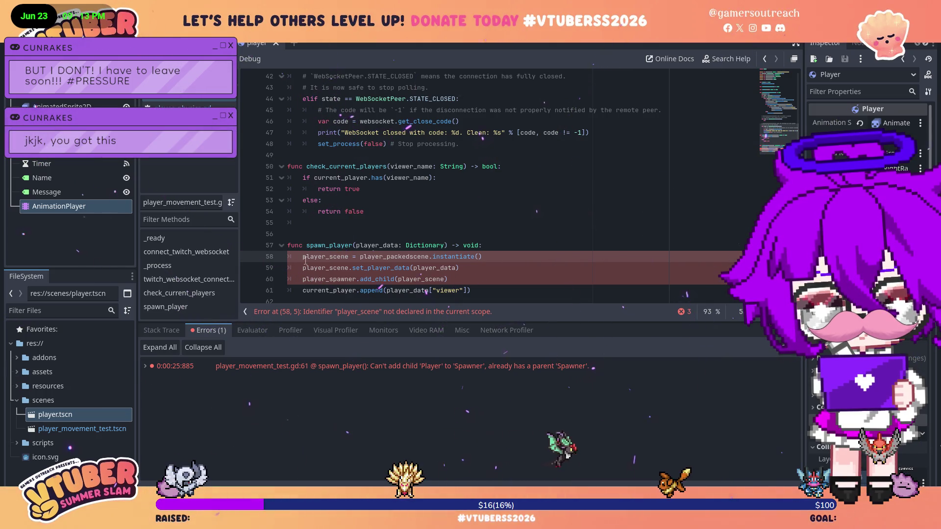
click(304, 257)
text(var)
key(End)
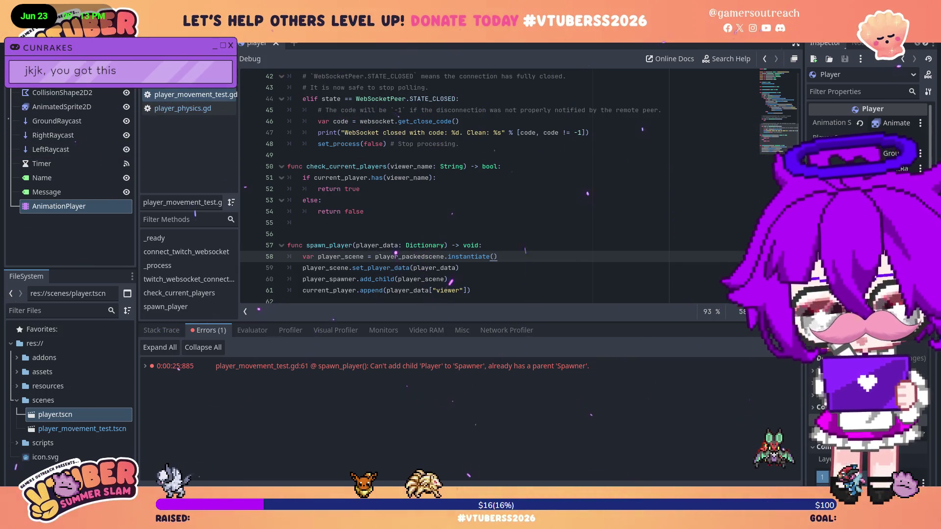
Step: Run the project to watch separate players spawn for two chat viewers, then stop it
key(F5)
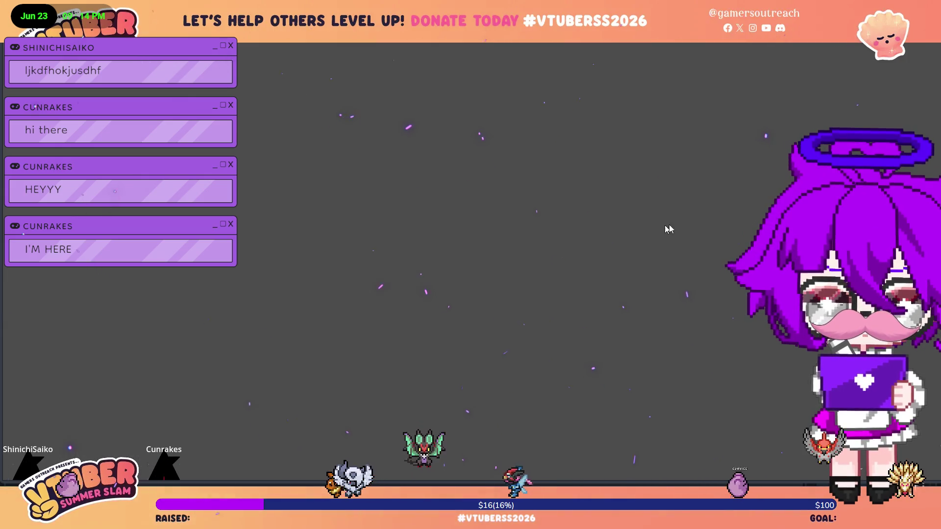
key(F8)
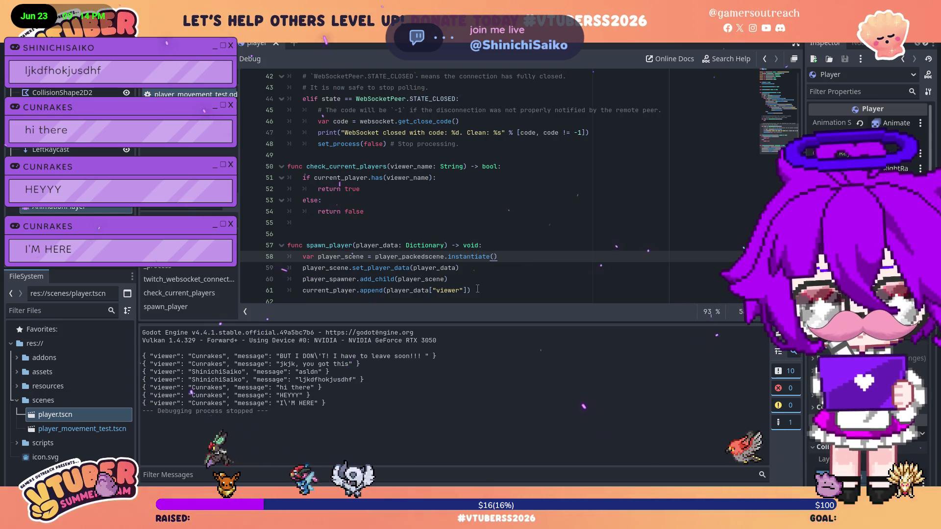
Step: Insert message_animator.play("reset") as the first line of write_message and save the script
key(alt+Left)
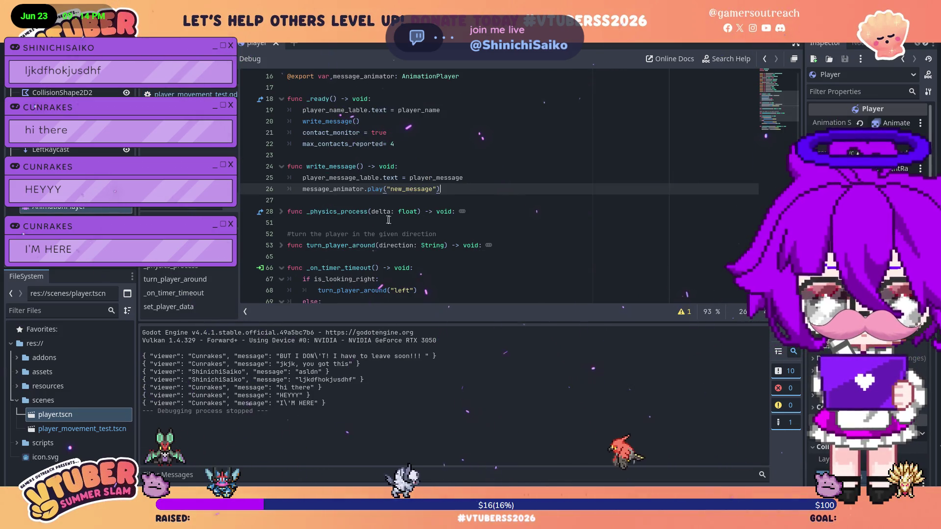
click(511, 181)
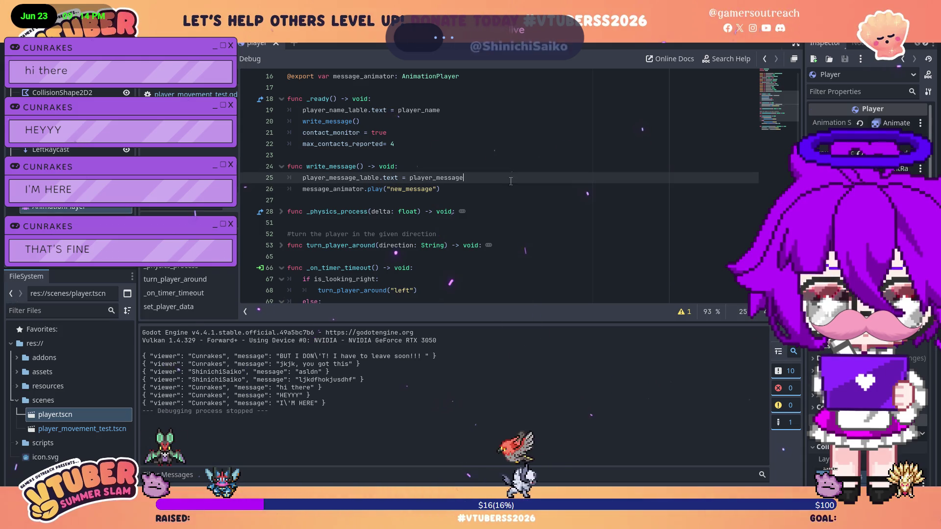
click(512, 168)
key(Return)
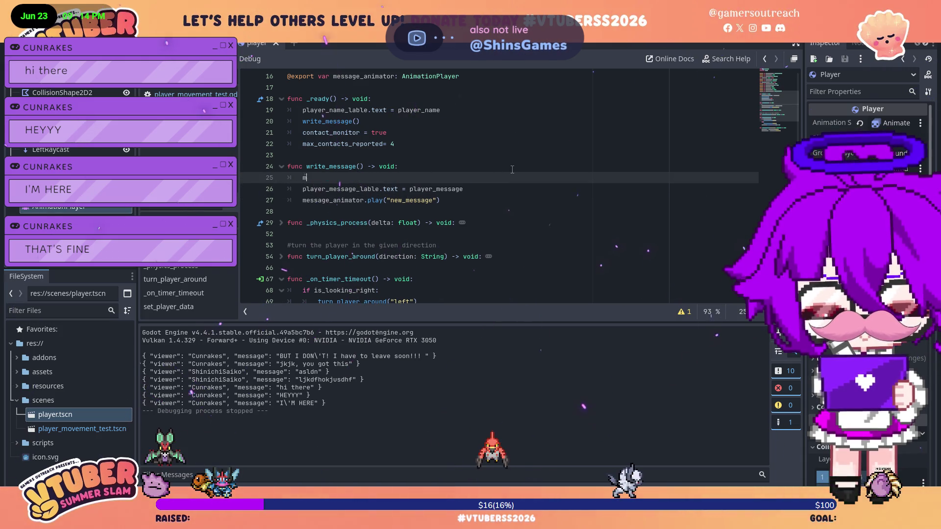
text(essa)
key(Return)
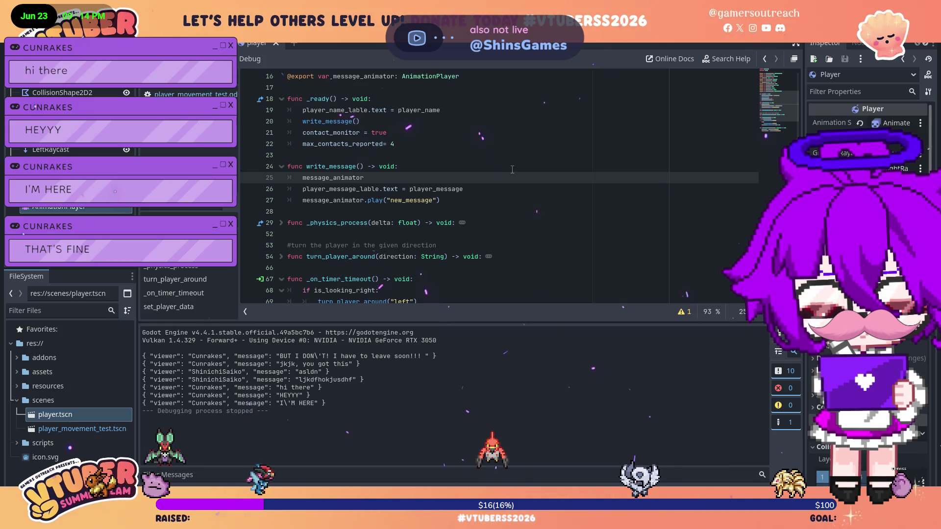
text(s)
key(Return)
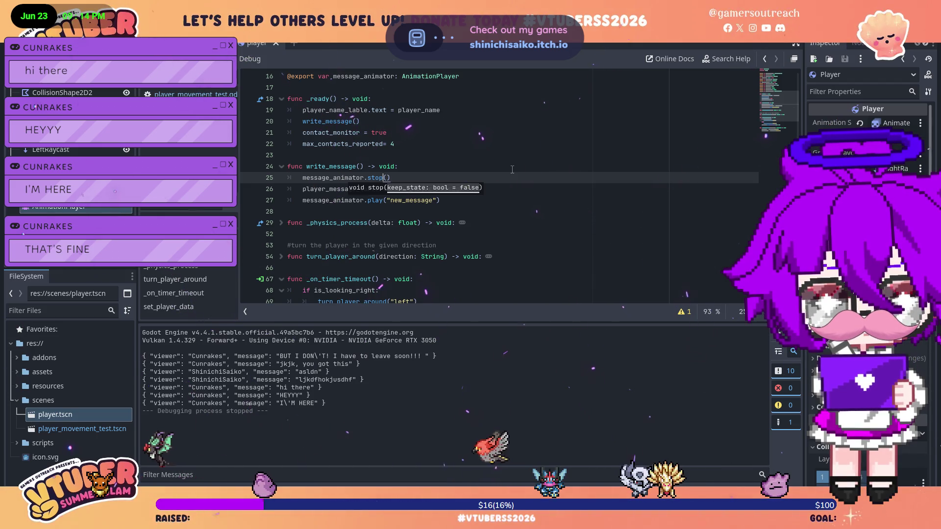
key(BackSpace)
key(BackSpace)
key(BackSpace)
text(play)
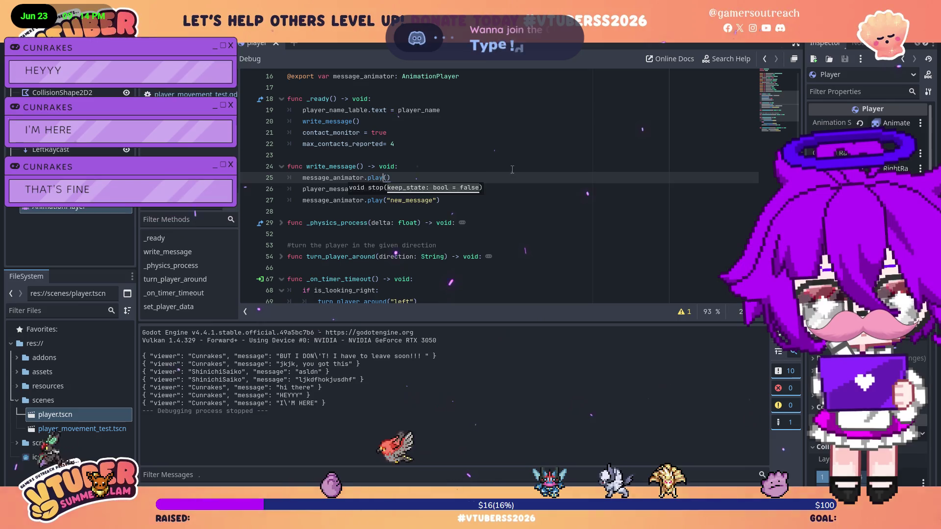
key(Return)
text("reset)
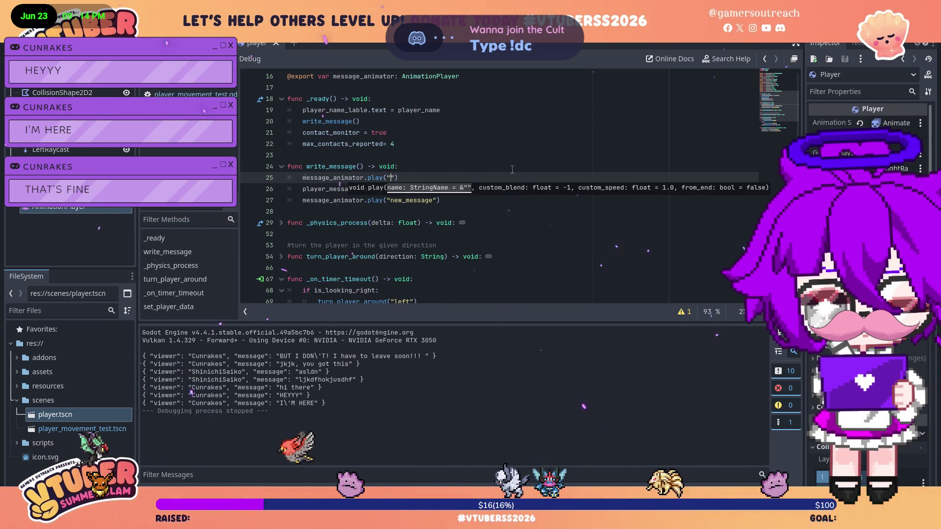
key(ctrl+s)
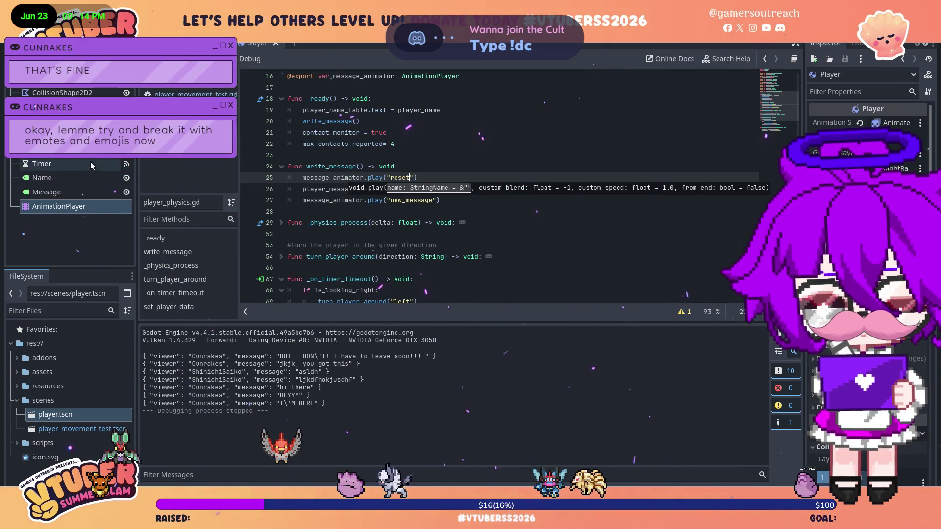
Step: Confirm the AnimationPlayer's animation is named RESET, correct the play call to "RESET", and save
click(63, 206)
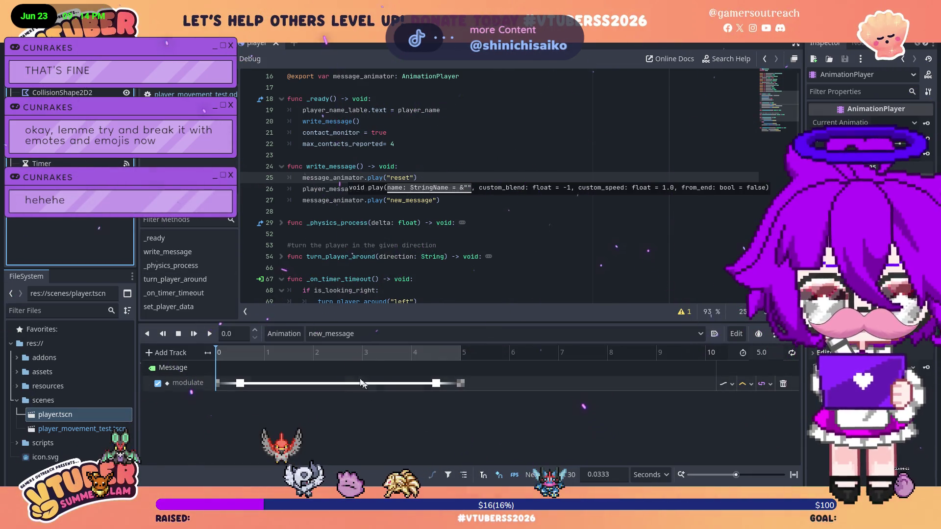
click(343, 338)
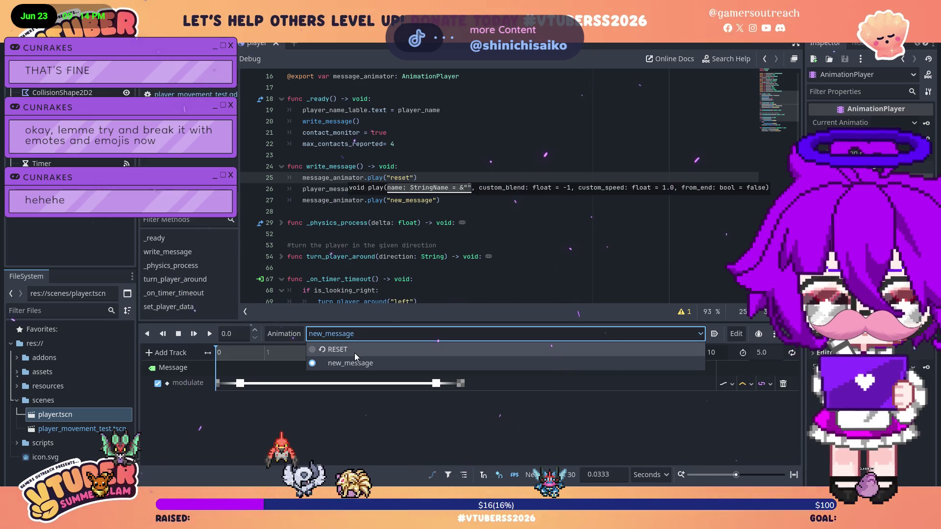
click(410, 178)
click(411, 179)
key(BackSpace)
key(BackSpace)
key(BackSpace)
text(RESET)
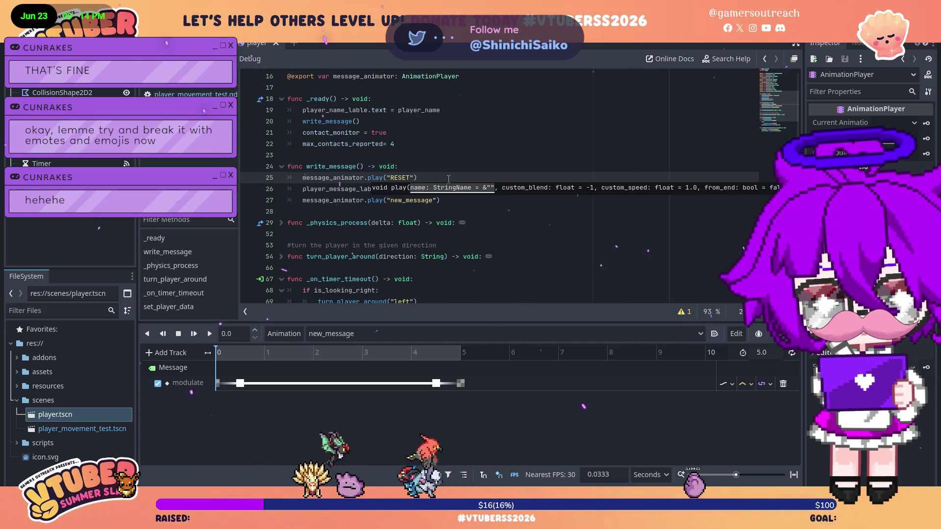
key(Escape)
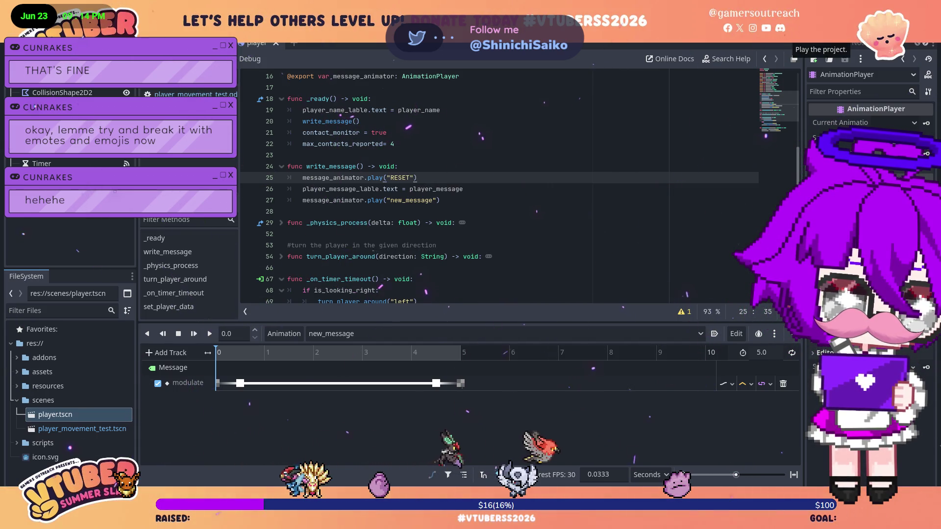
key(ctrl+s)
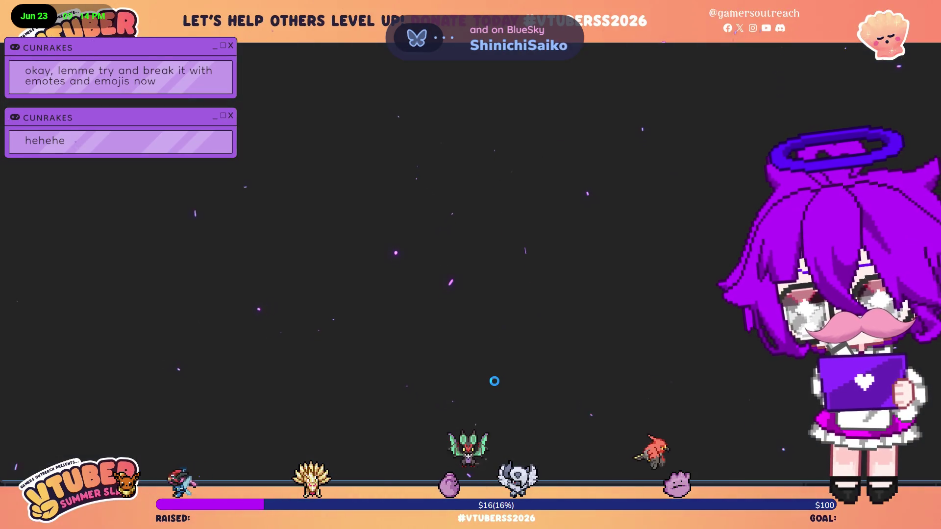
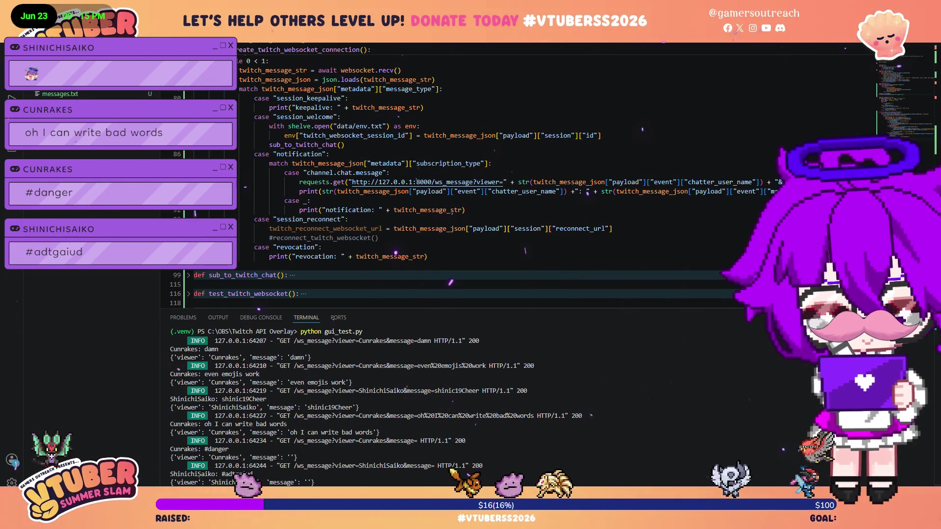
Step: Check the Python chat script, return to Godot, and run the game to see viewer characters
mouse_move(637, 520)
click(613, 481)
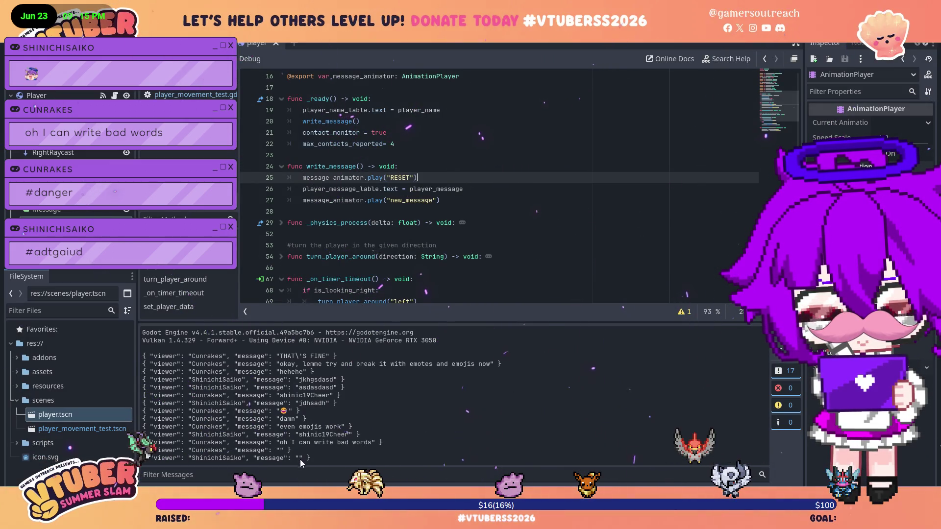
key(alt+Tab)
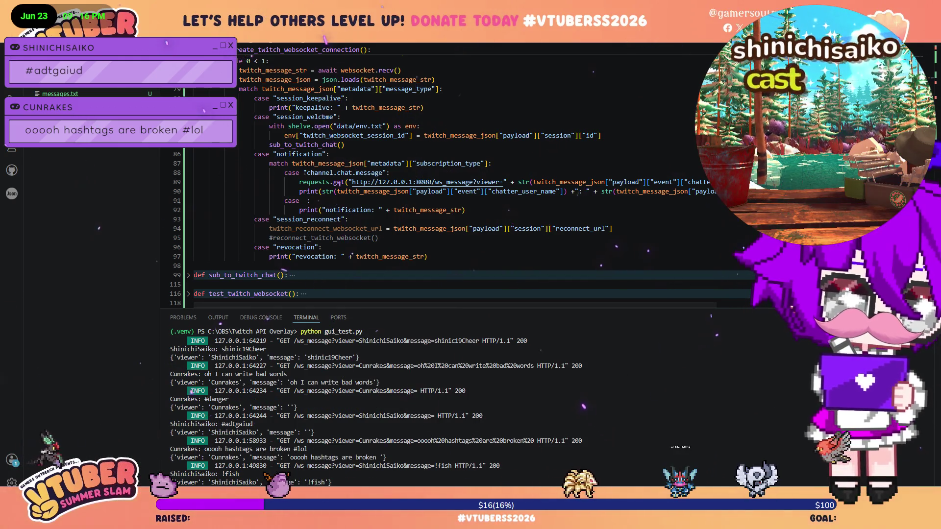
key(alt+Tab)
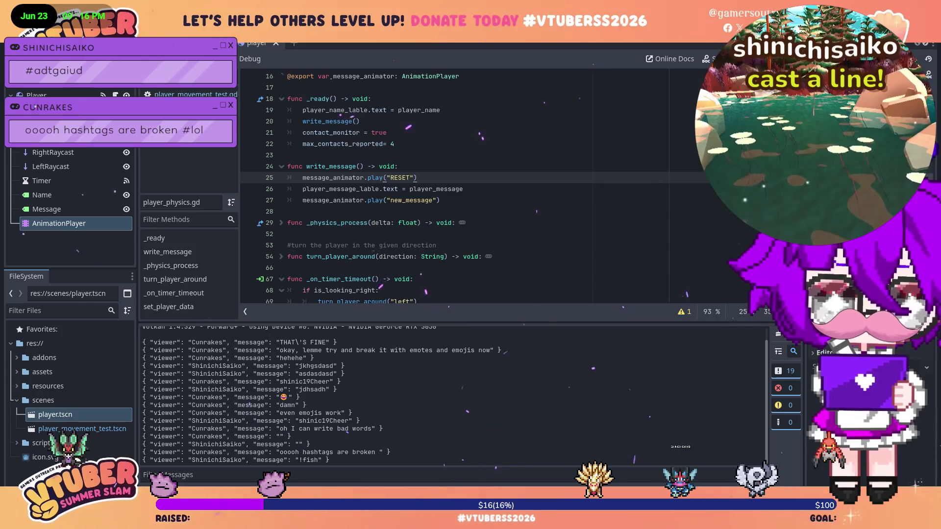
key(alt+Tab)
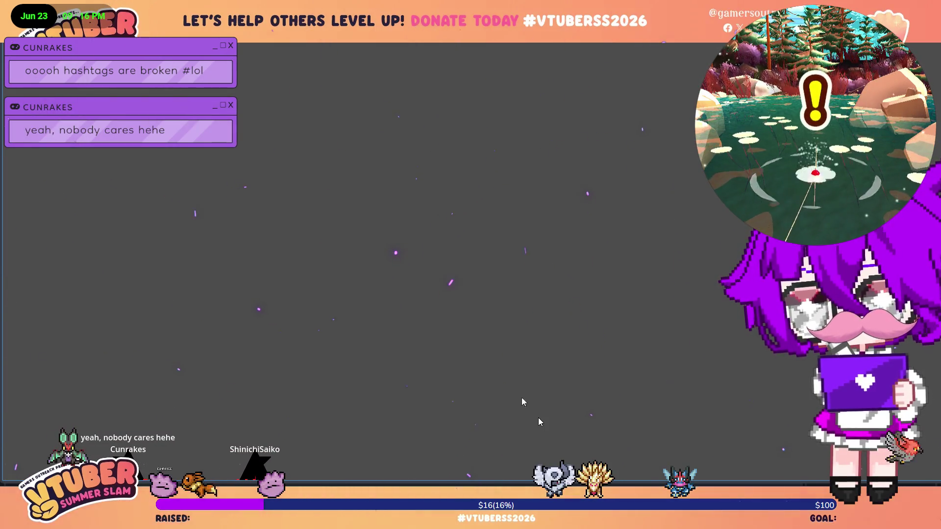
Step: Stop the game, open player_movement_test.gd, and add a line after print(websocket_message)
key(F8)
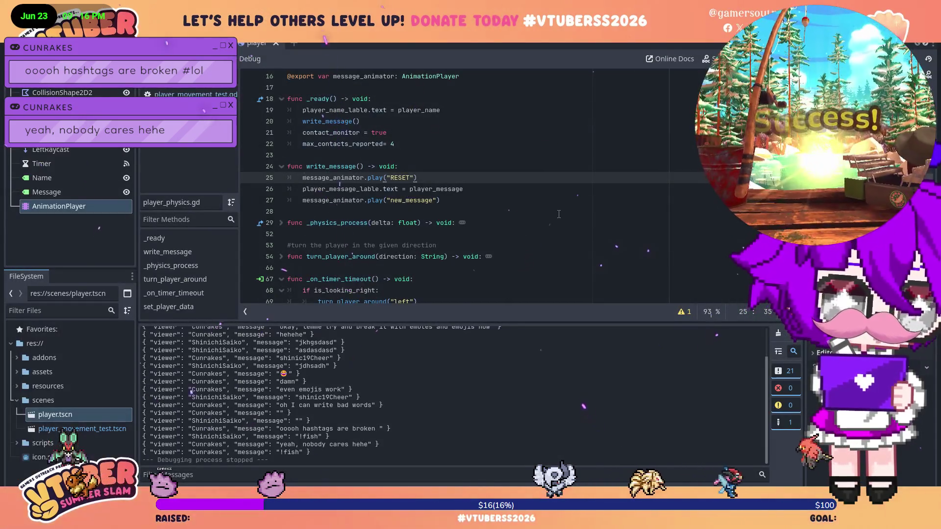
click(191, 95)
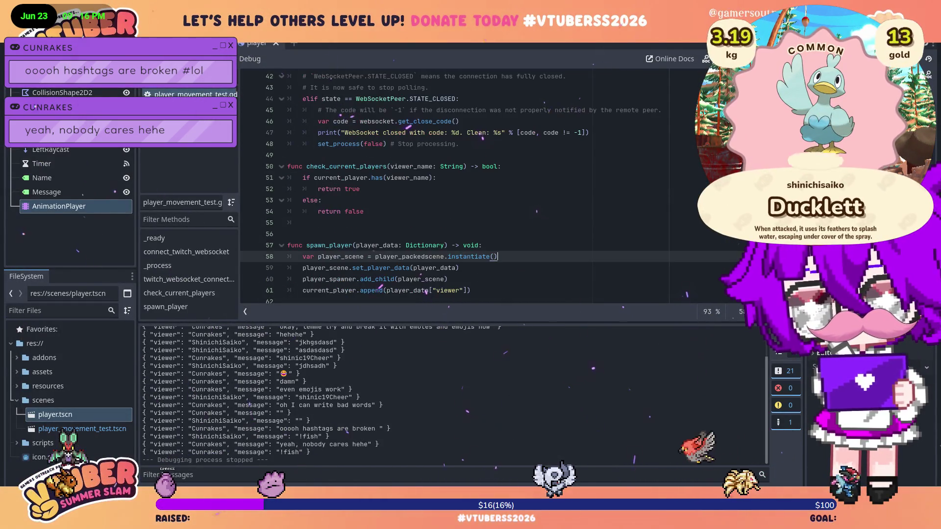
scroll(489, 232, up, 8)
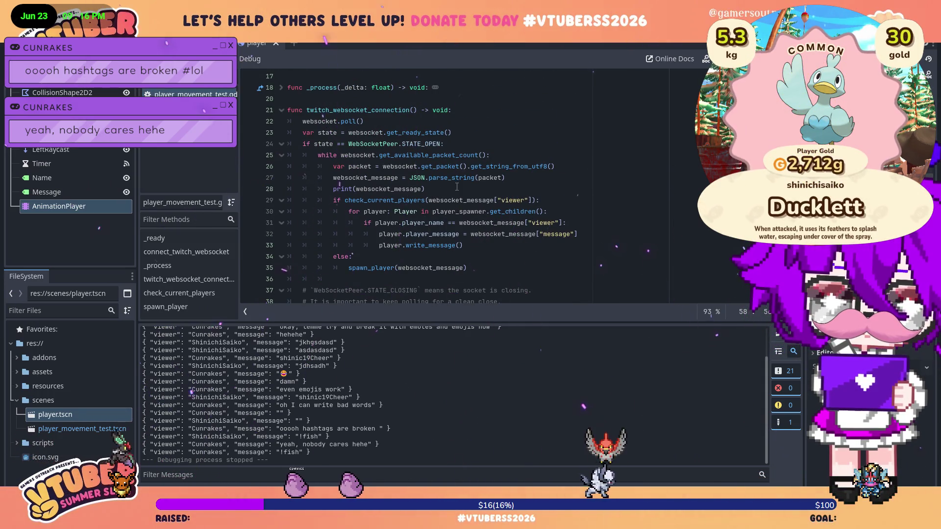
click(487, 191)
key(Return)
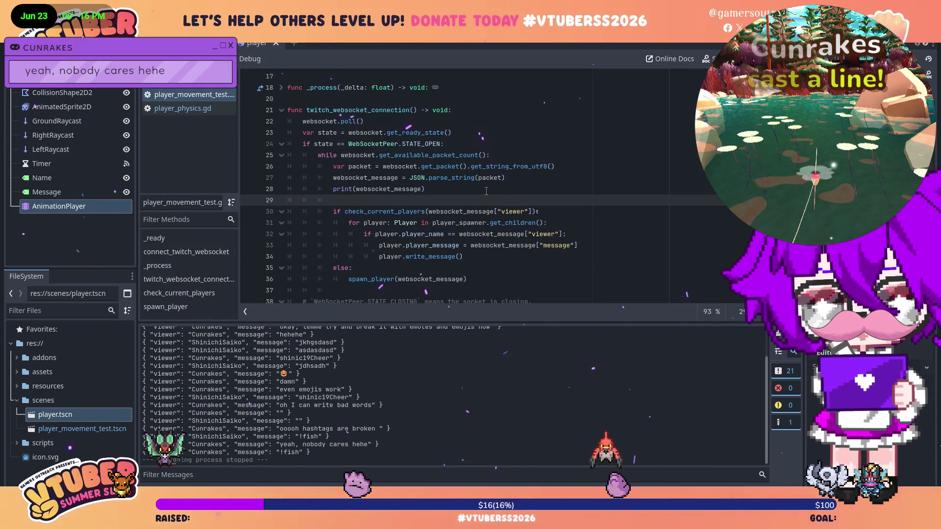
Step: Declare var websocket_viewer_message = websocket_message["message"] on line 29
text(r )
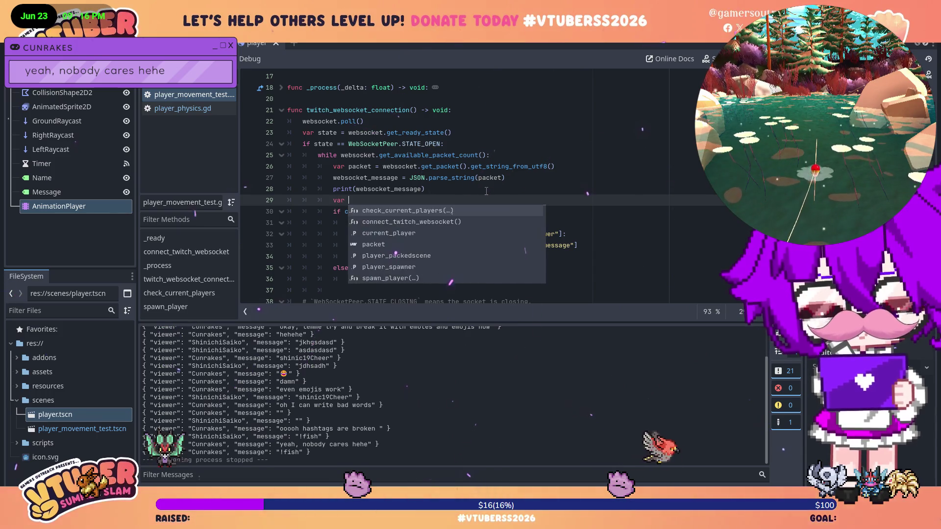
text(websocket)
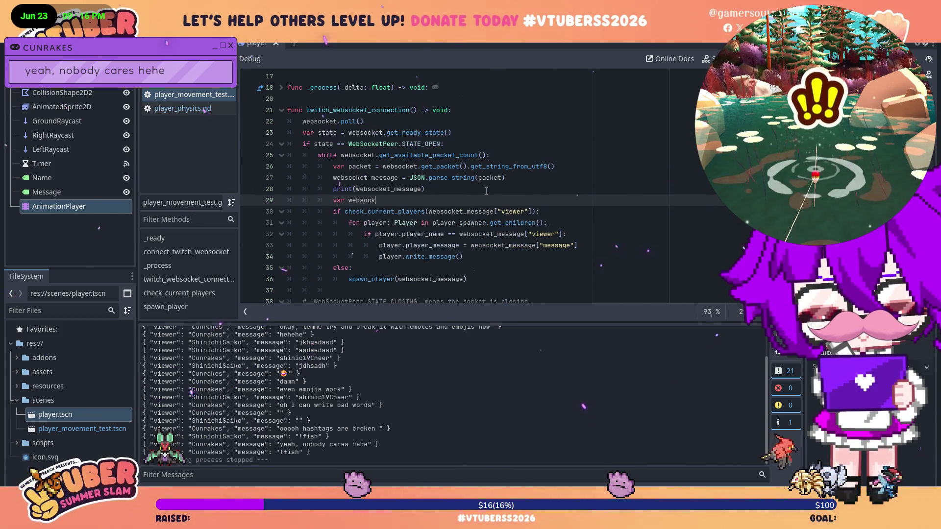
text(_mess)
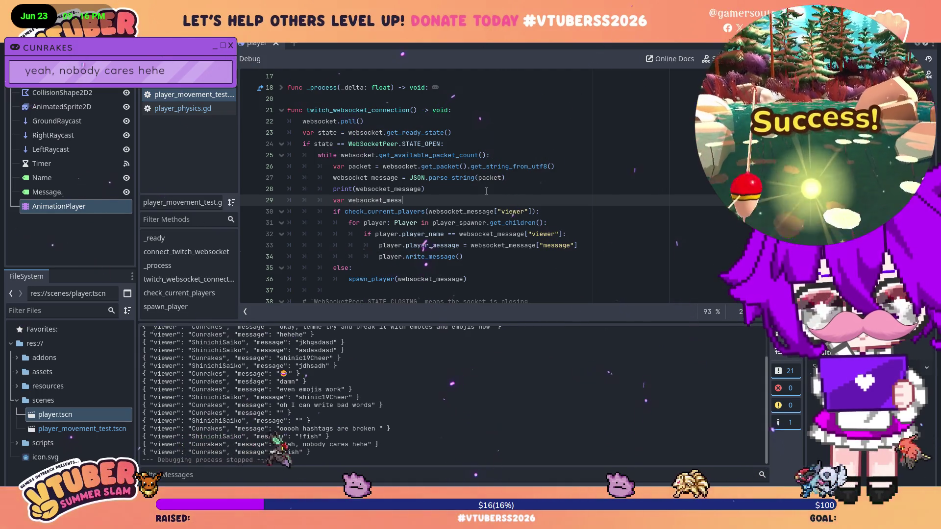
key(BackSpace)
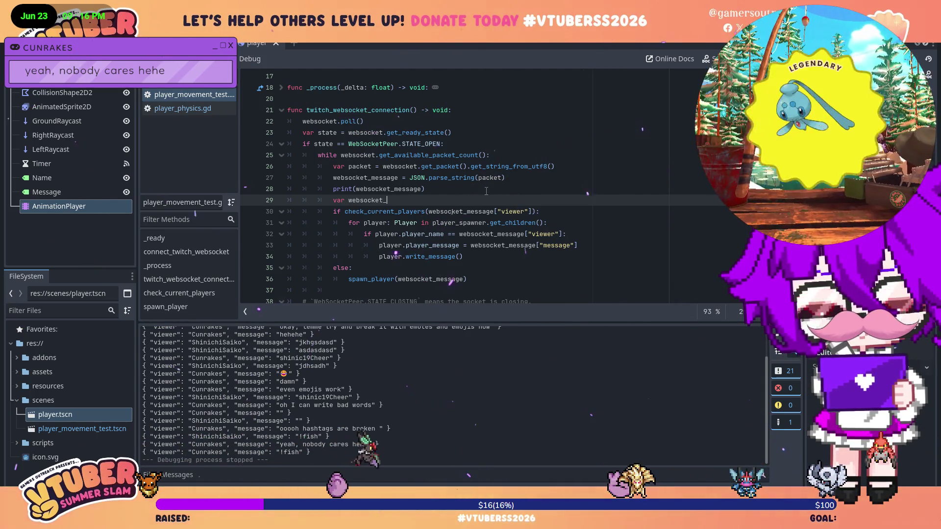
text(viwe)
key(BackSpace)
key(BackSpace)
key(BackSpace)
text(ewer_)
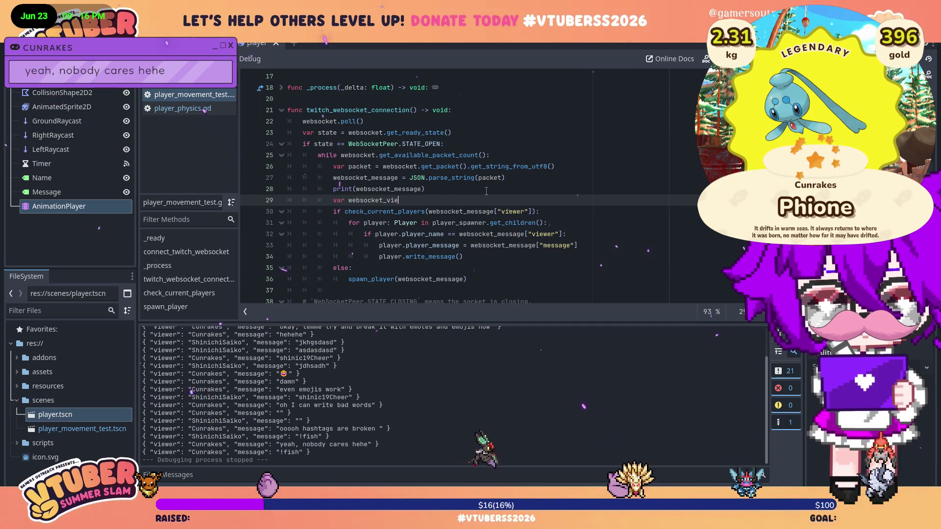
text(message =)
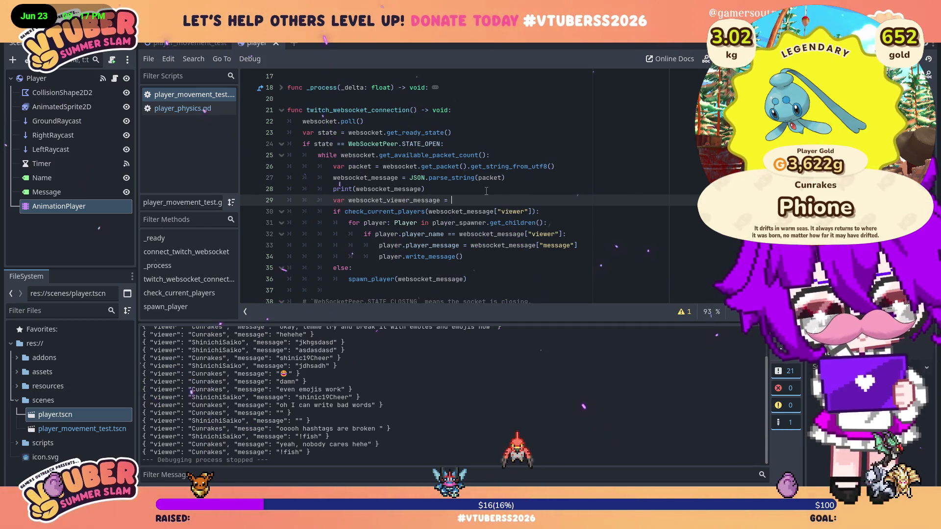
key(ctrl+space)
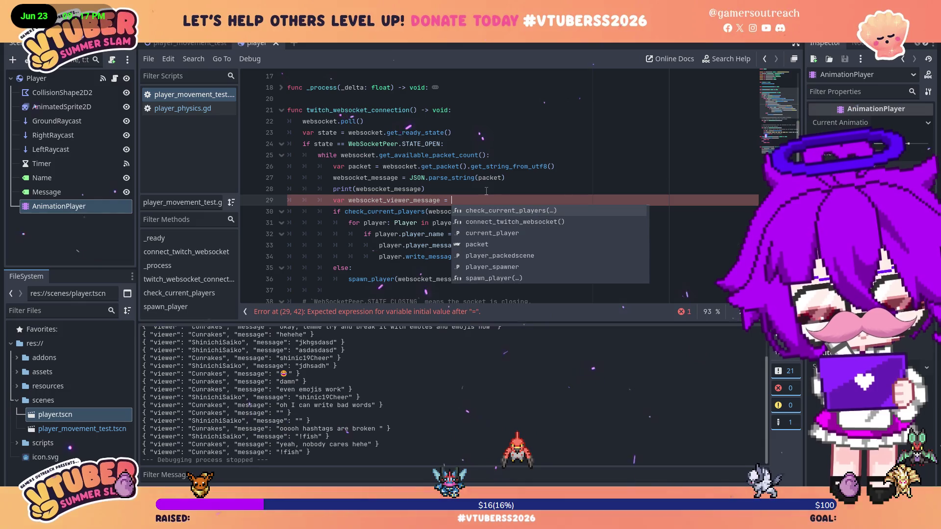
text(web)
key(Down)
key(Return)
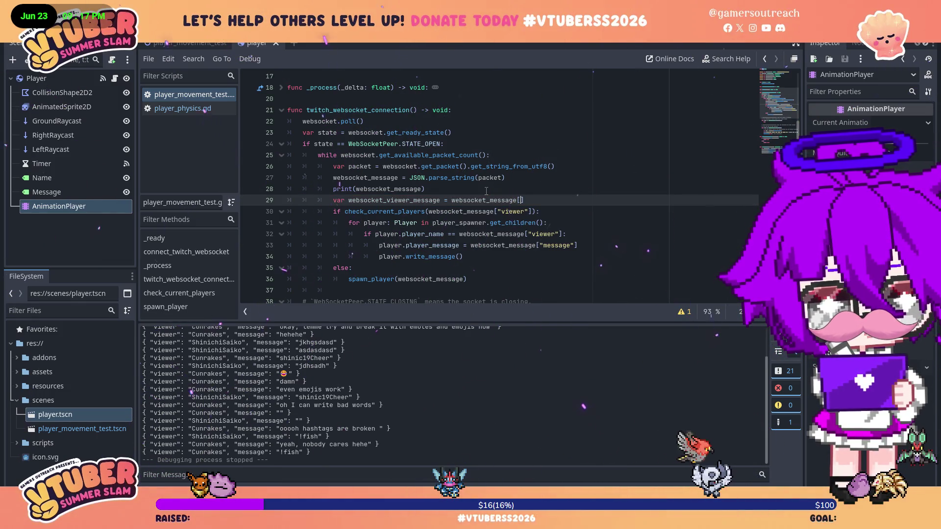
text(["messa)
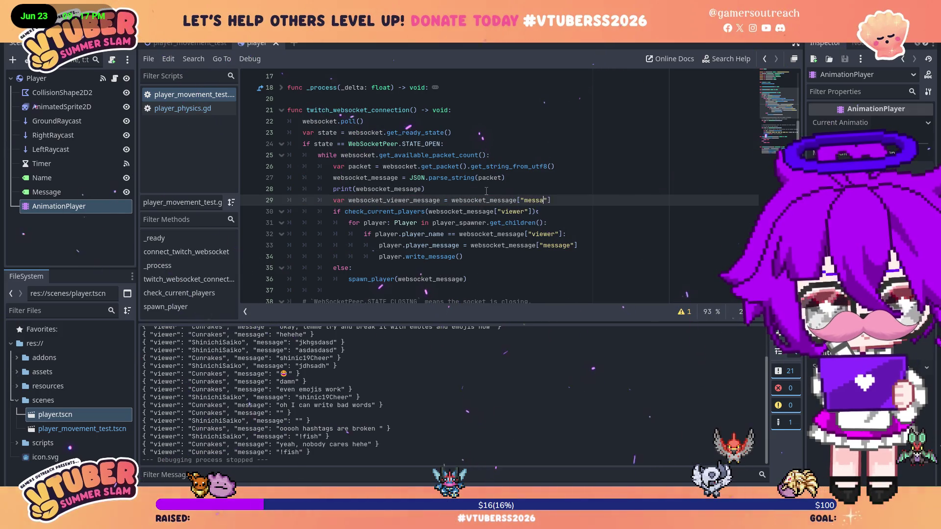
text(ge)
Step: Replace websocket_message["message"] on line 33 with websocket_viewer_message and add a blank line below line 29
drag(578, 245, 470, 245)
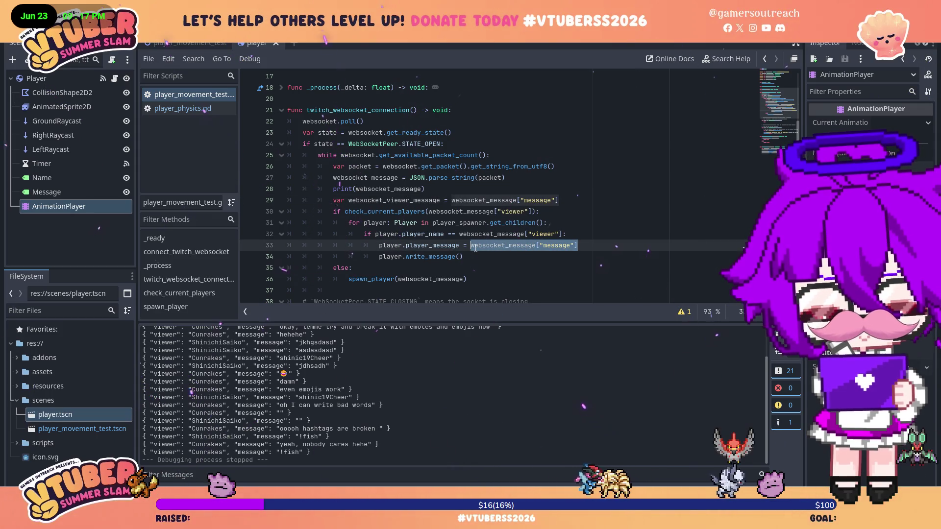
text(webs)
key(Down)
key(Down)
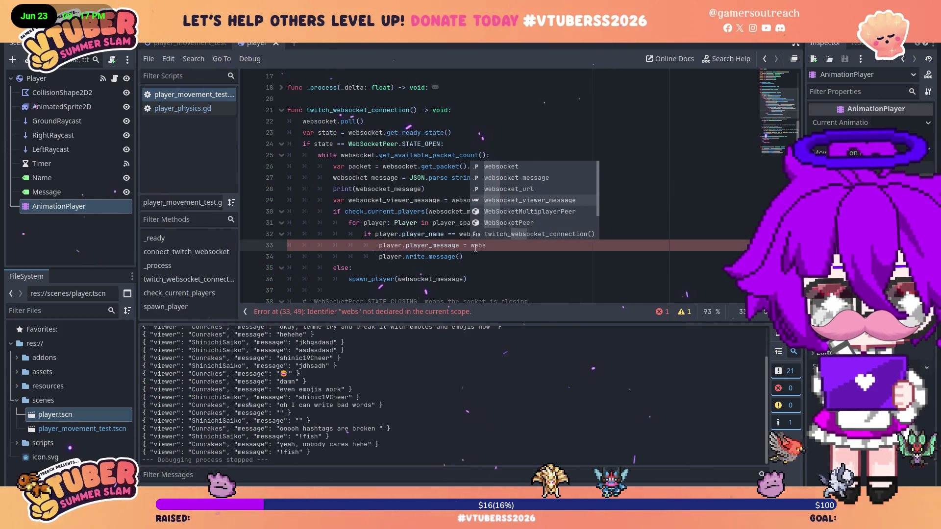
key(Return)
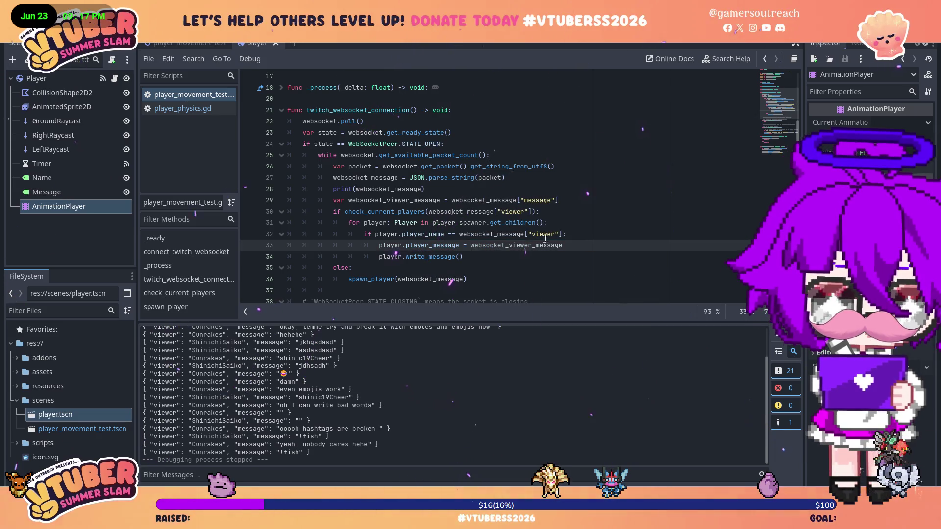
click(568, 201)
key(Return)
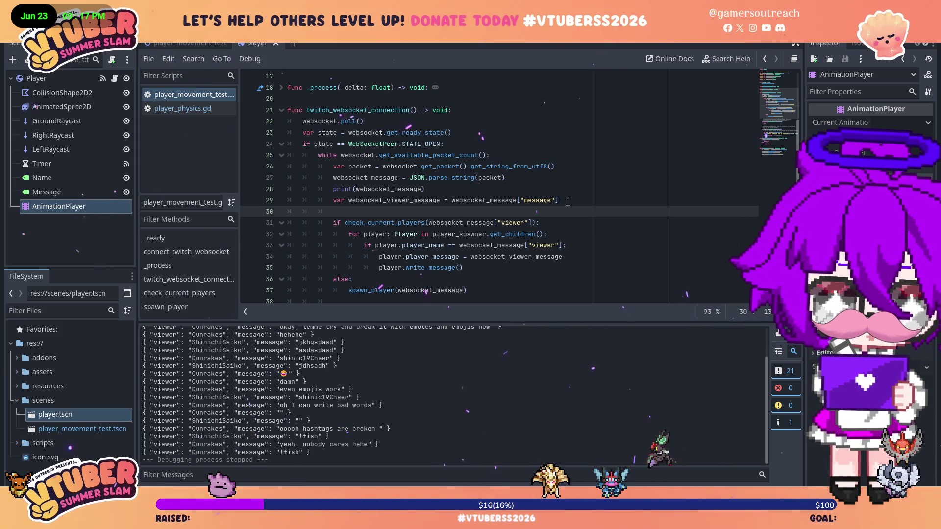
Step: Type websocket_viewer_message as String and add an if websocket_viewer_message.begins_with("!") check
text(if)
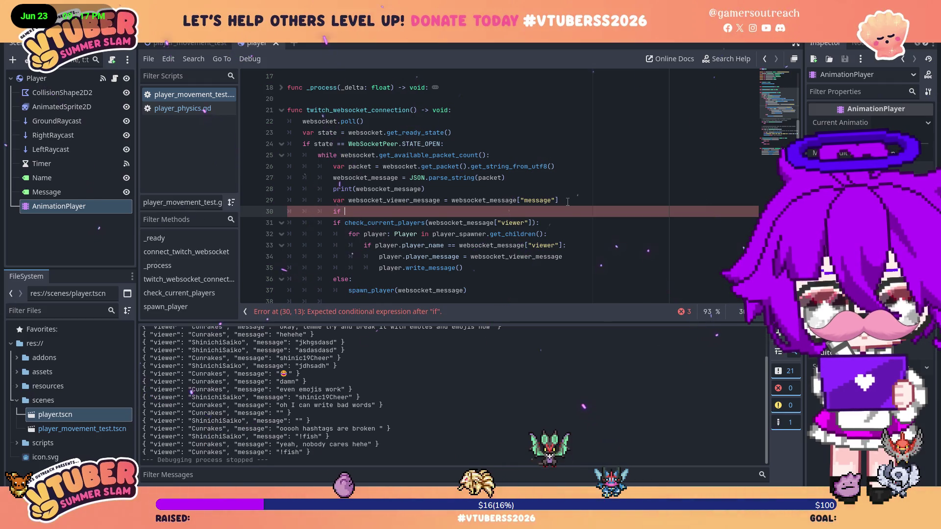
click(443, 200)
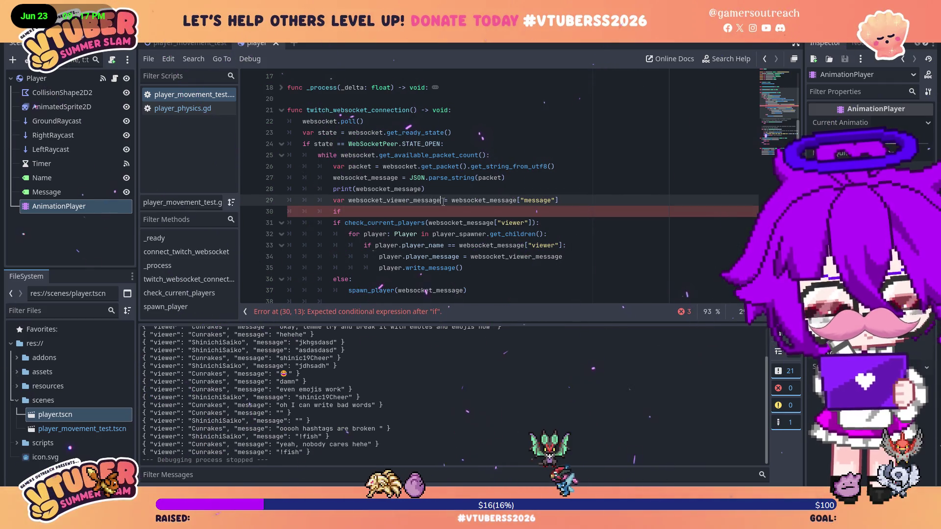
text(: Stri)
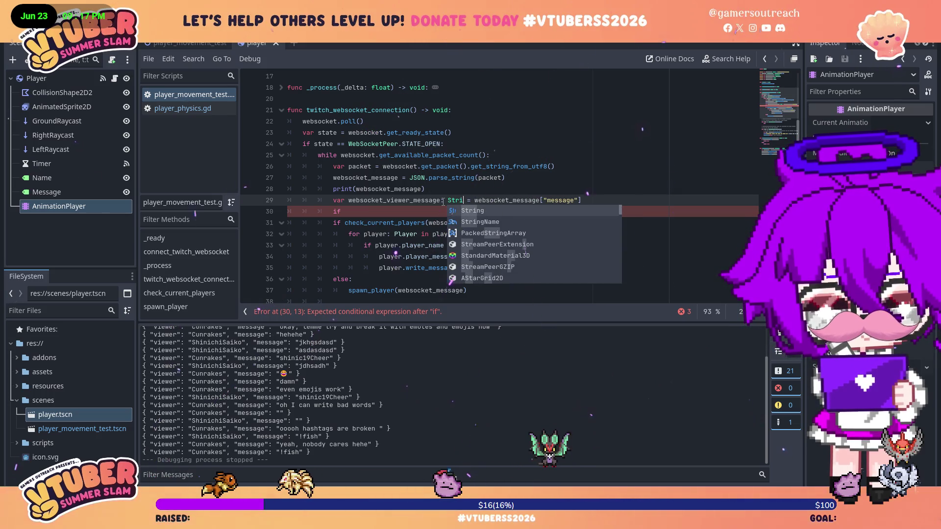
key(Return)
click(443, 211)
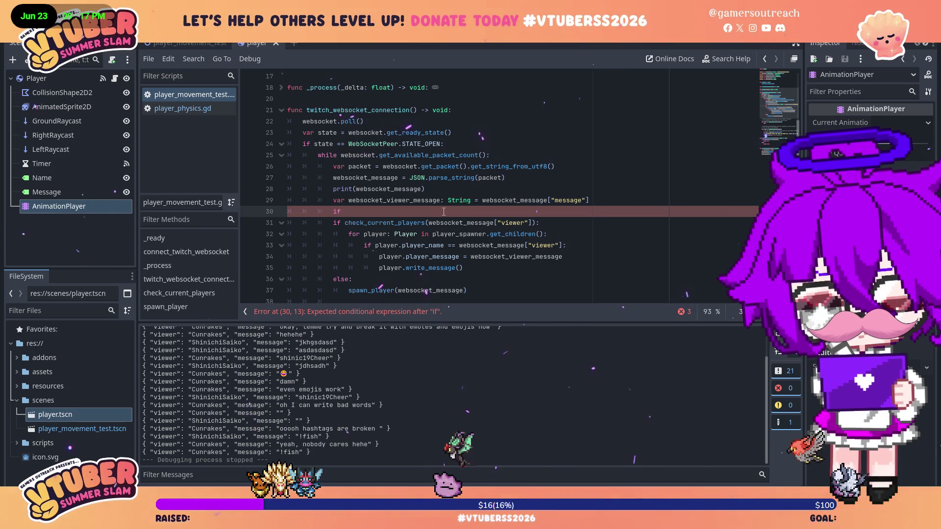
text(web)
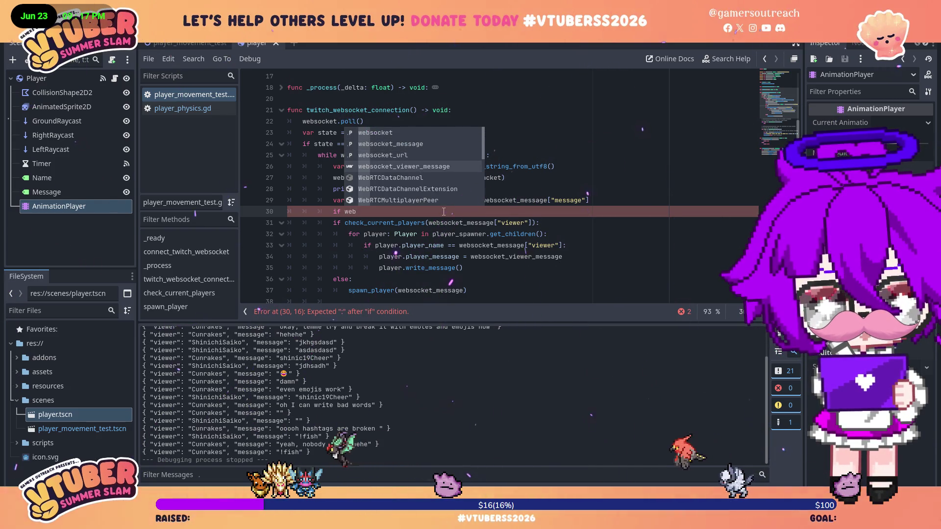
key(Return)
text(.)
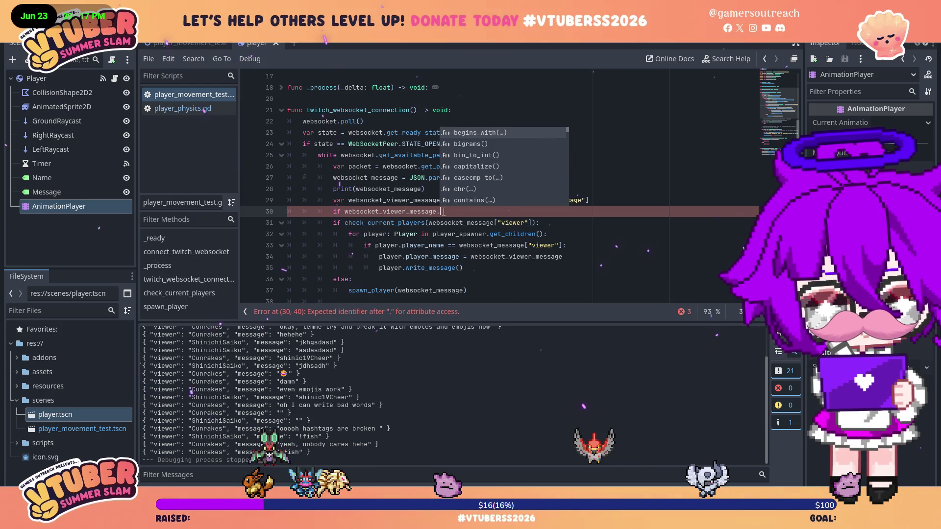
key(Return)
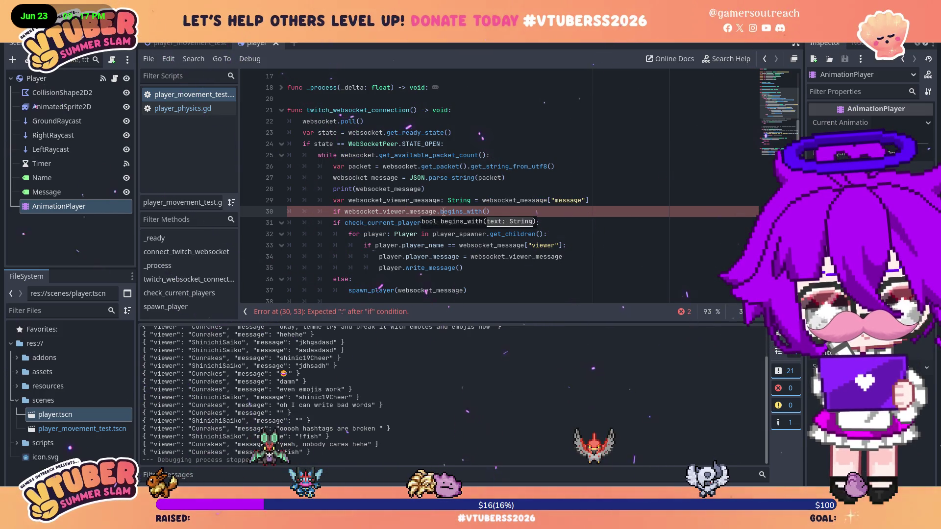
text("!")
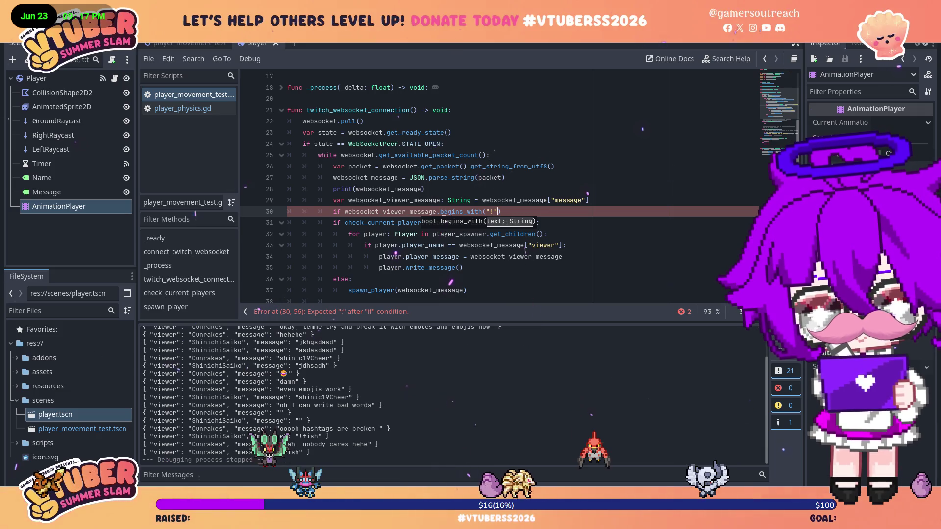
key(Return)
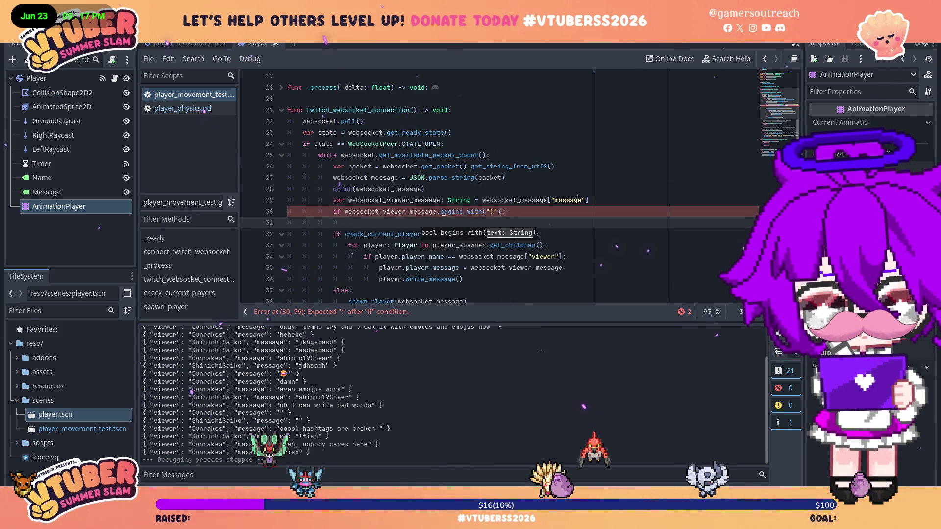
Step: Add a nested if websocket_viewer_message.split() line and indent lines 32–36 beneath it
text(if )
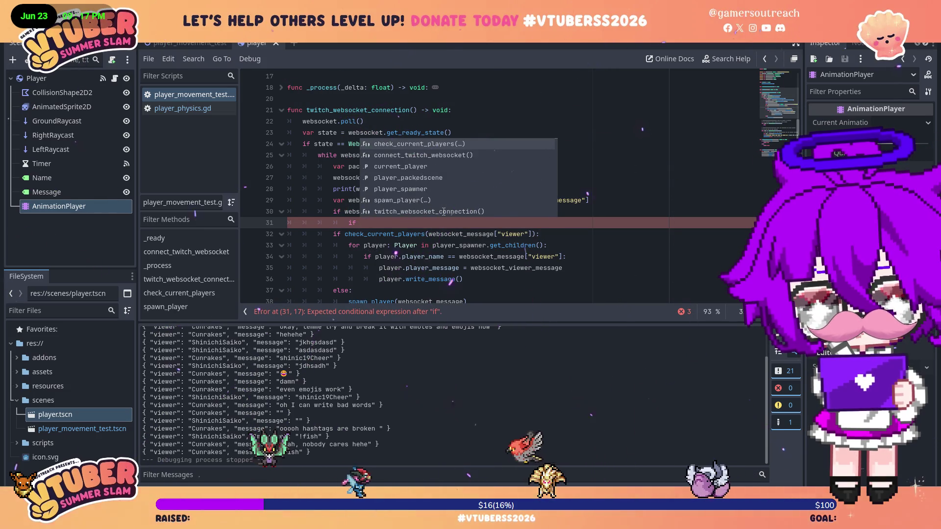
text(web)
key(Down)
key(Down)
key(Down)
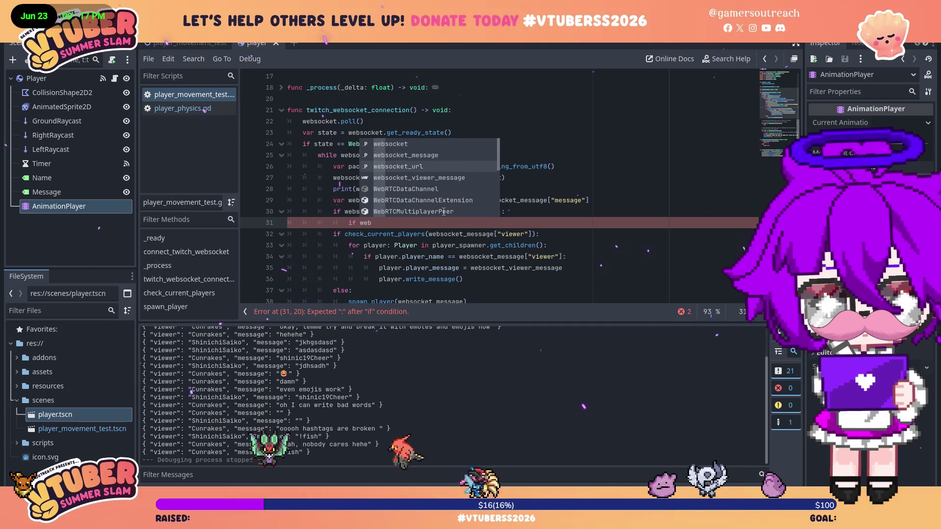
key(Return)
text(.)
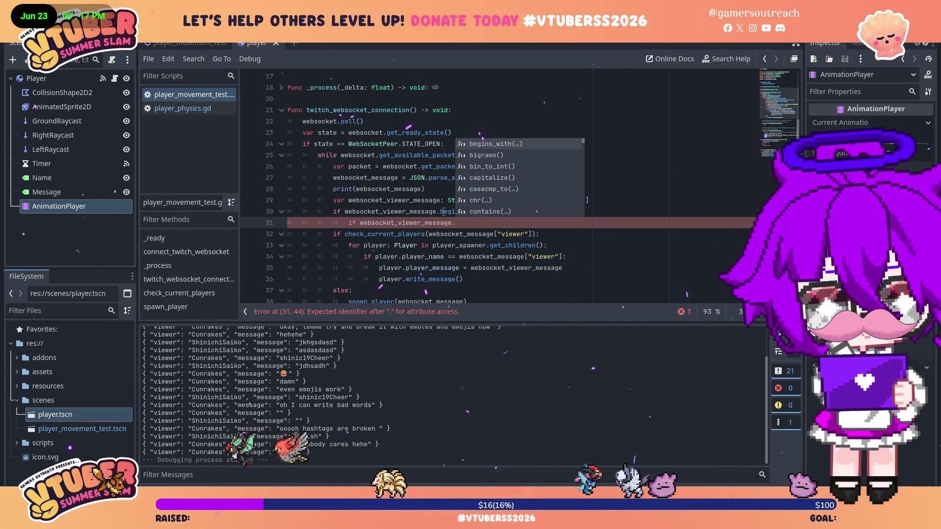
key(Down)
key(Down)
key(Down)
key(Down)
key(Down)
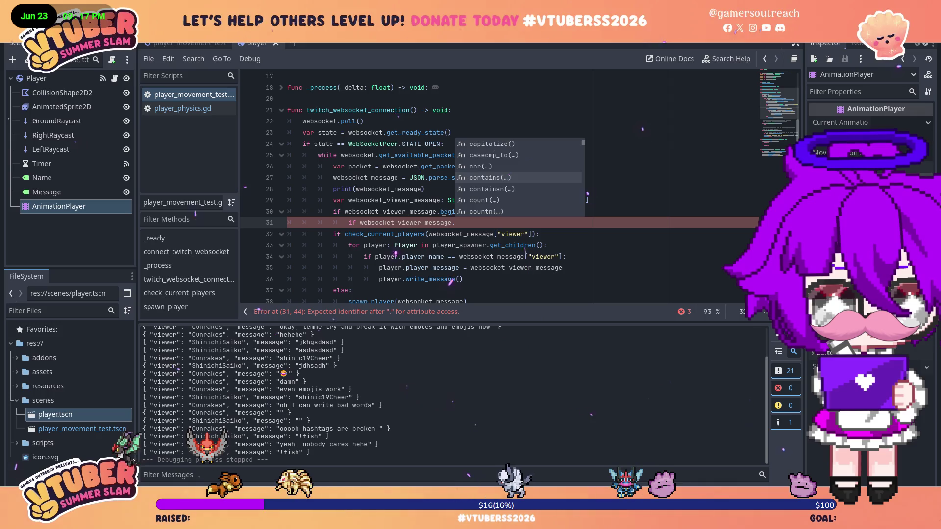
text(spl)
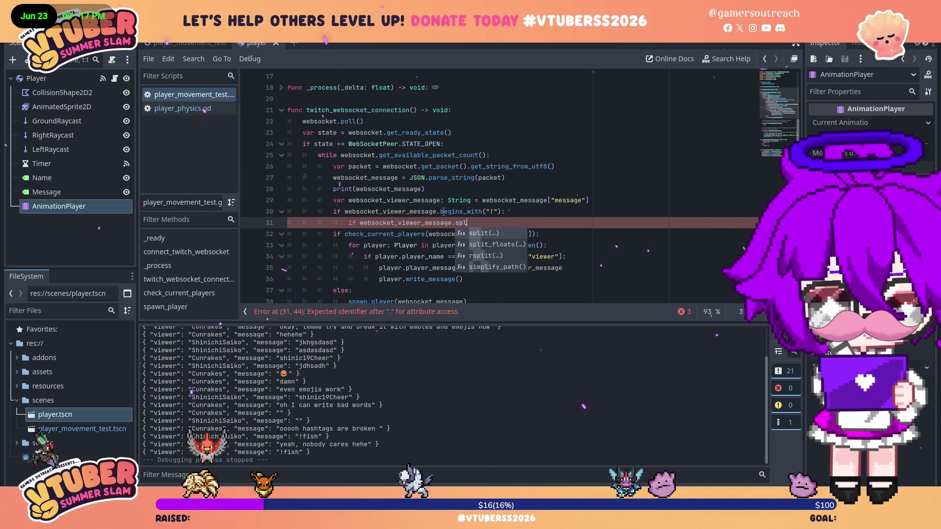
key(Return)
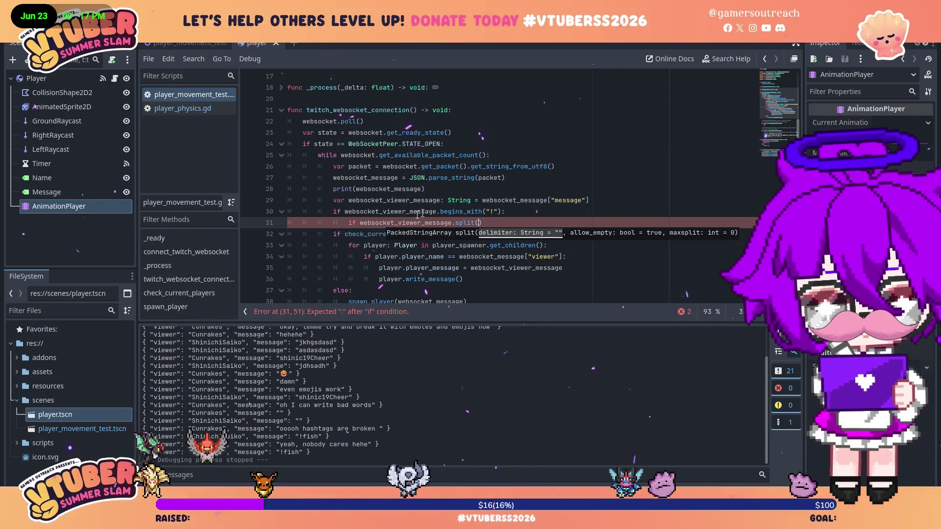
mouse_move(334, 235)
mouse_down()
mouse_move(539, 258)
mouse_move(499, 285)
mouse_up()
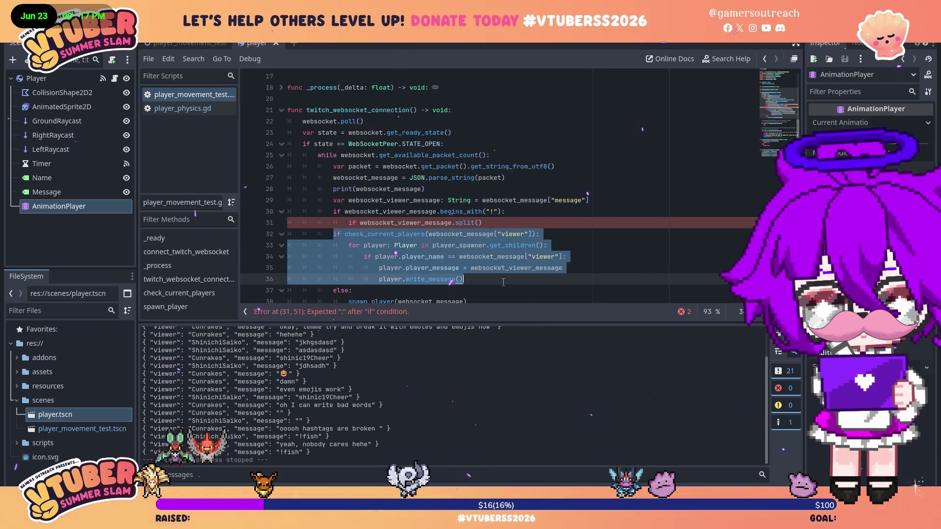
key(Tab)
key(Tab)
click(501, 224)
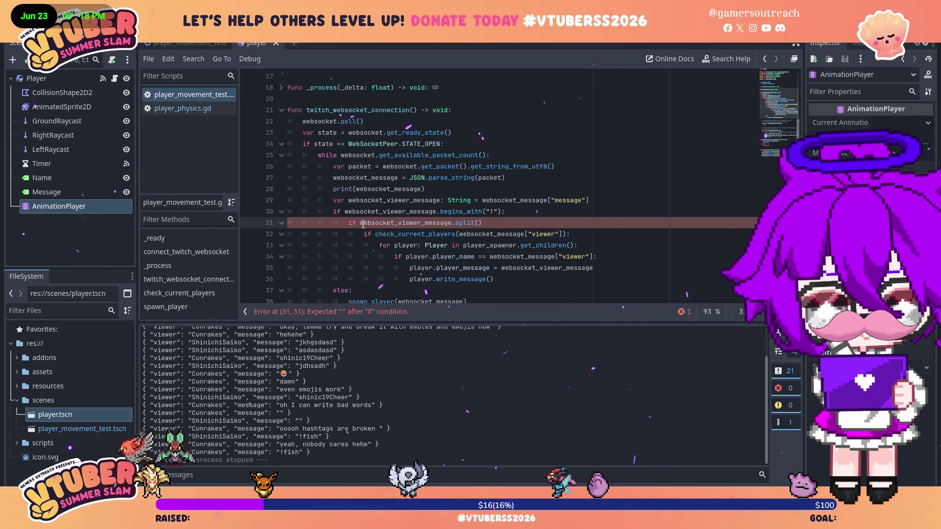
Step: Change line 31 to print(websocket_viewer_message.split("!")), dedent lines 32–36, and save
text(print()
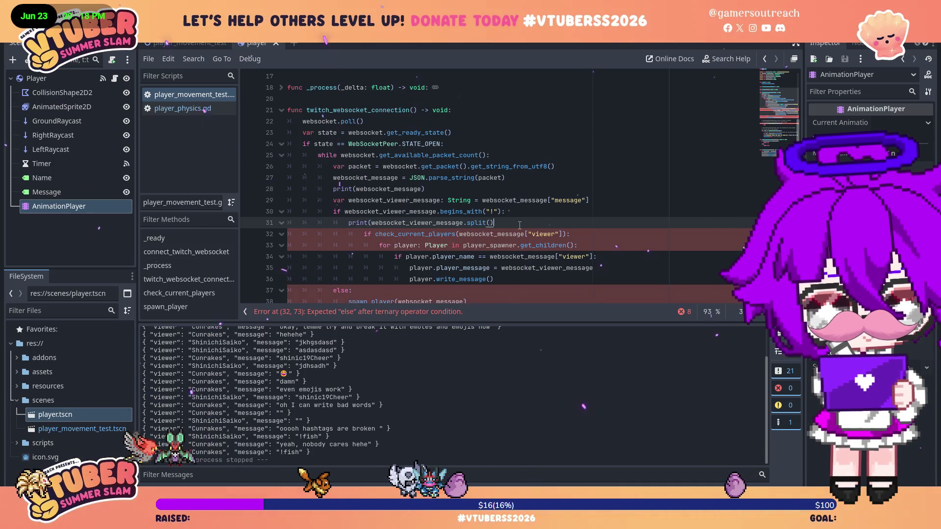
text())
mouse_move(494, 280)
mouse_down()
mouse_move(392, 268)
mouse_move(365, 238)
mouse_up()
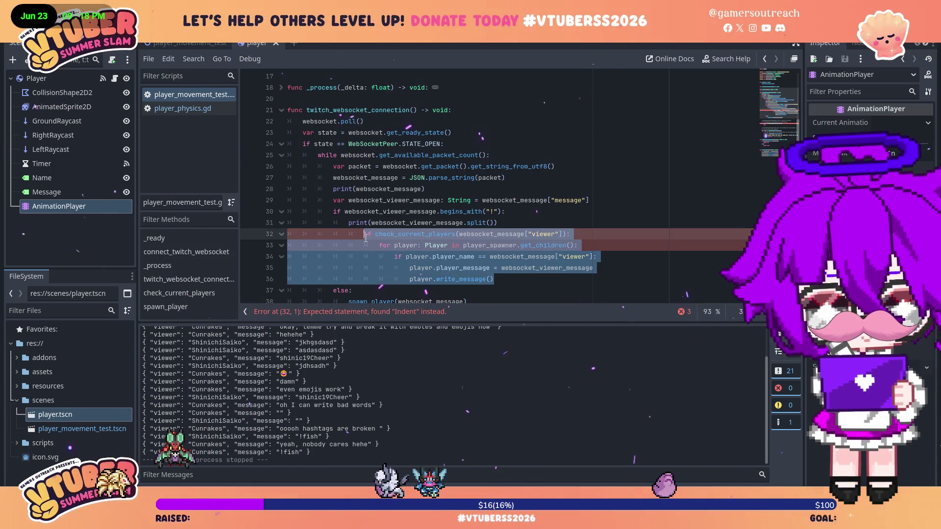
key(shift+Tab)
click(491, 223)
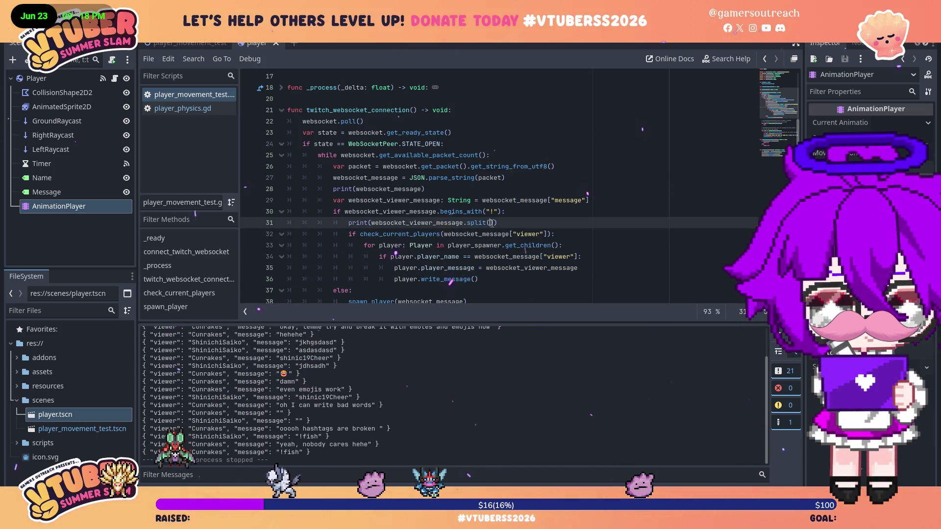
mouse_move(479, 224)
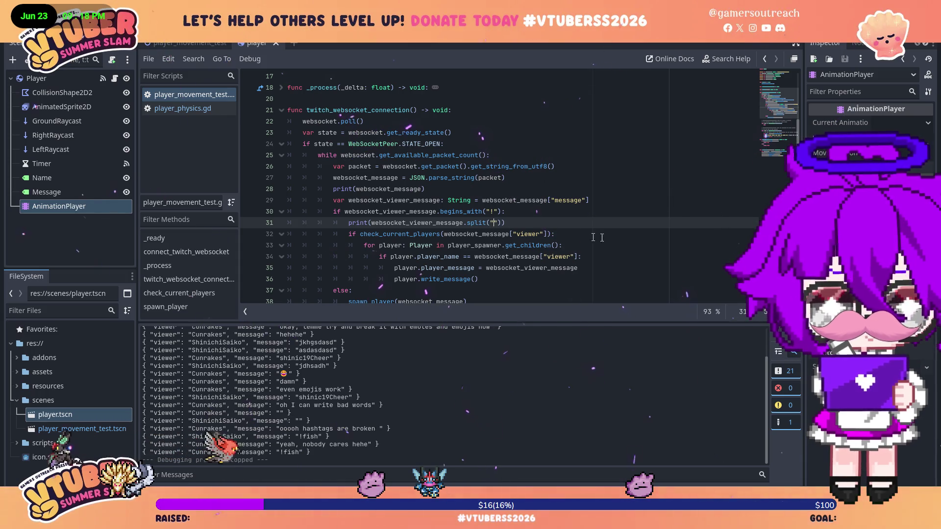
text(")
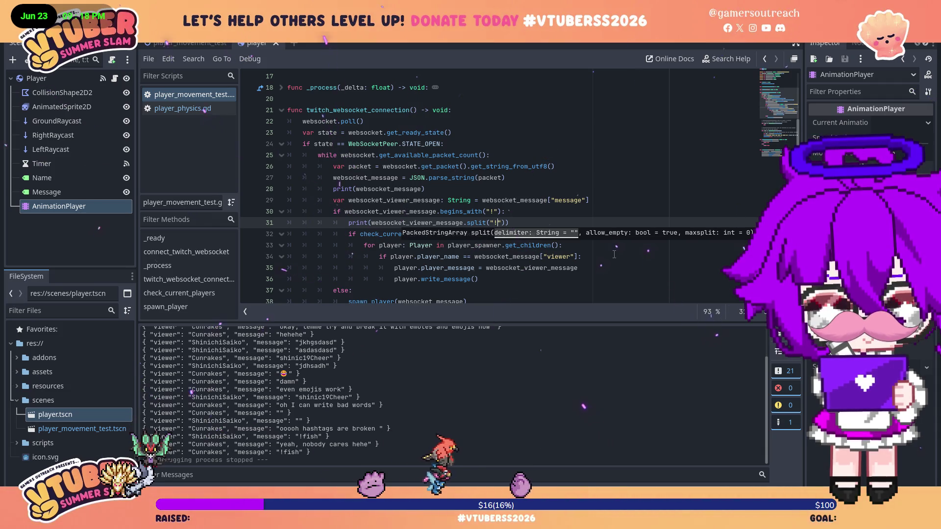
key(ctrl+s)
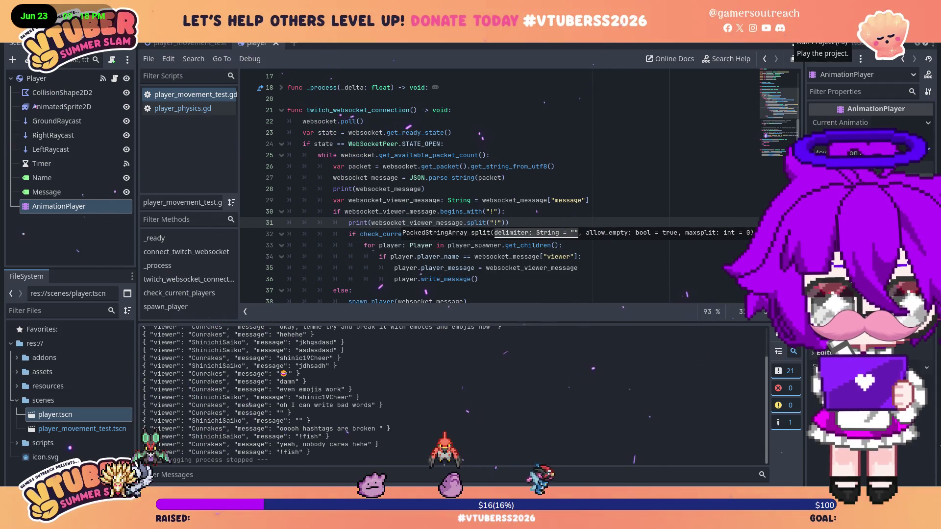
Step: Run the project so "!test" prints split into "" and "test", then stop it
key(F5)
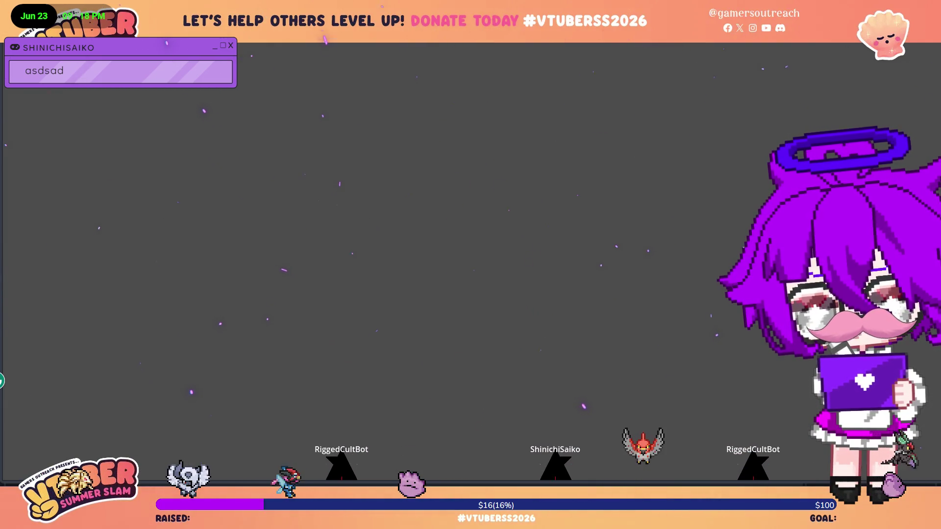
key(F8)
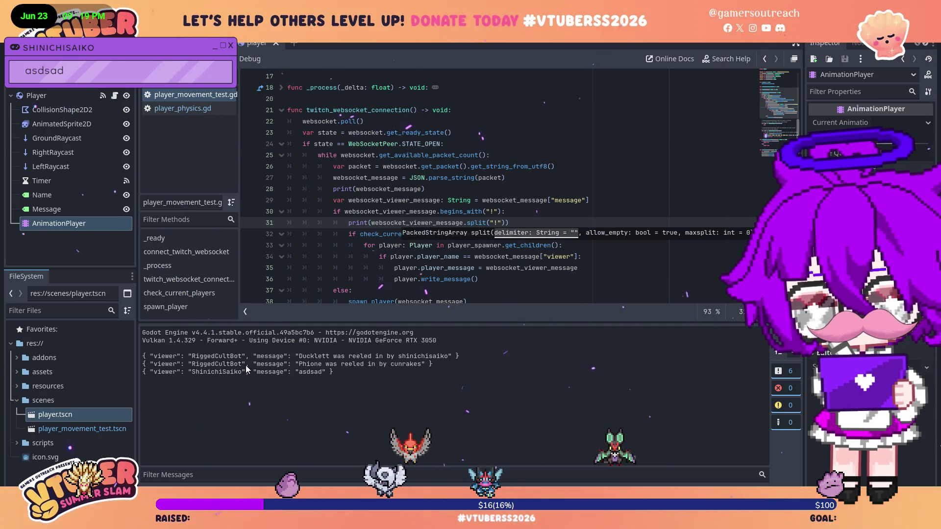
click(533, 227)
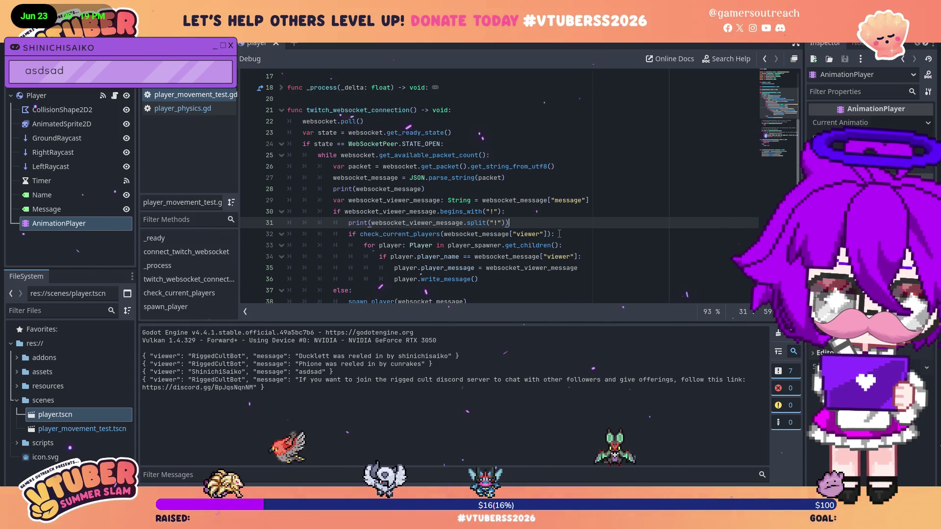
scroll(553, 236, down, 1)
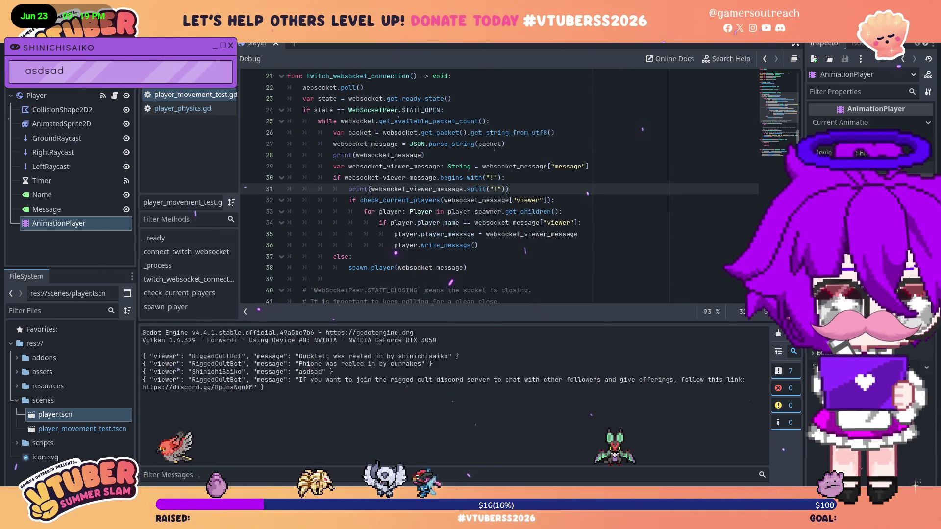
key(F8)
Step: Copy the player-check condition on line 32, then run the project again
drag(554, 200, 350, 201)
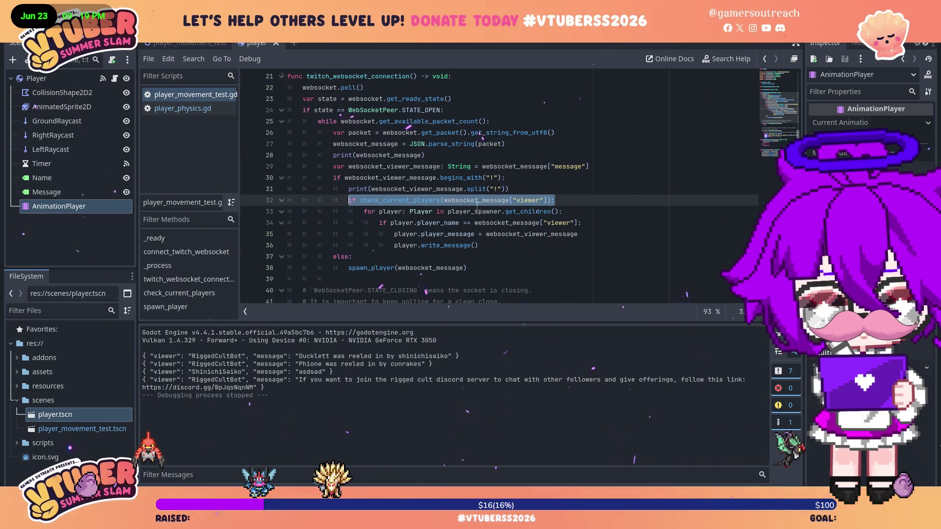
key(ctrl+c)
drag(492, 245, 366, 214)
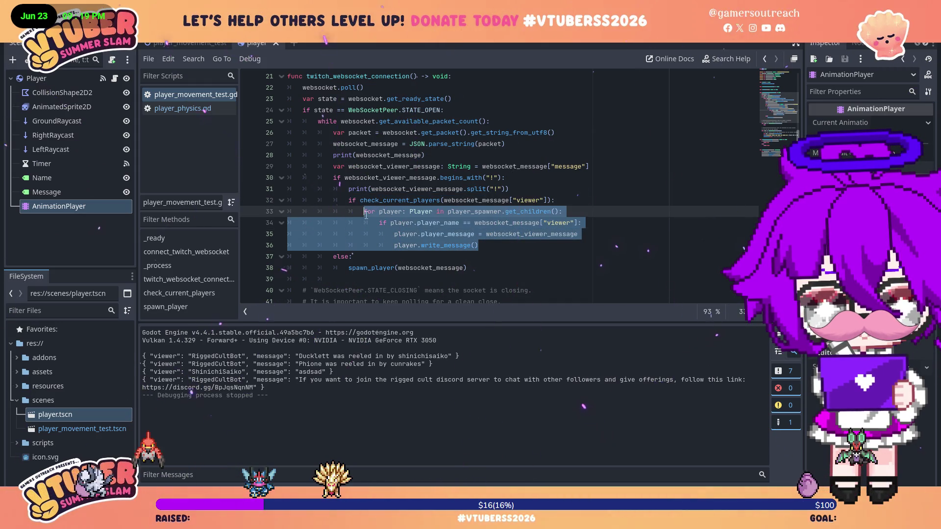
click(566, 200)
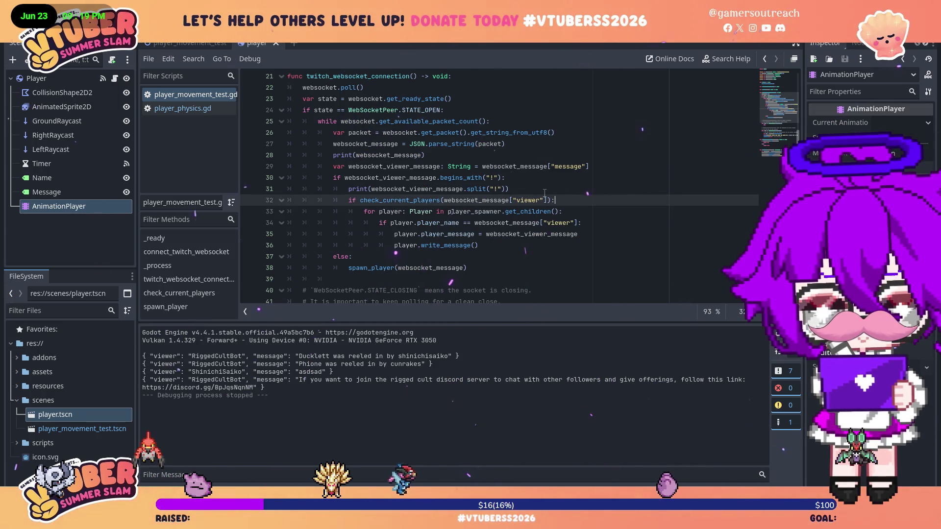
key(F5)
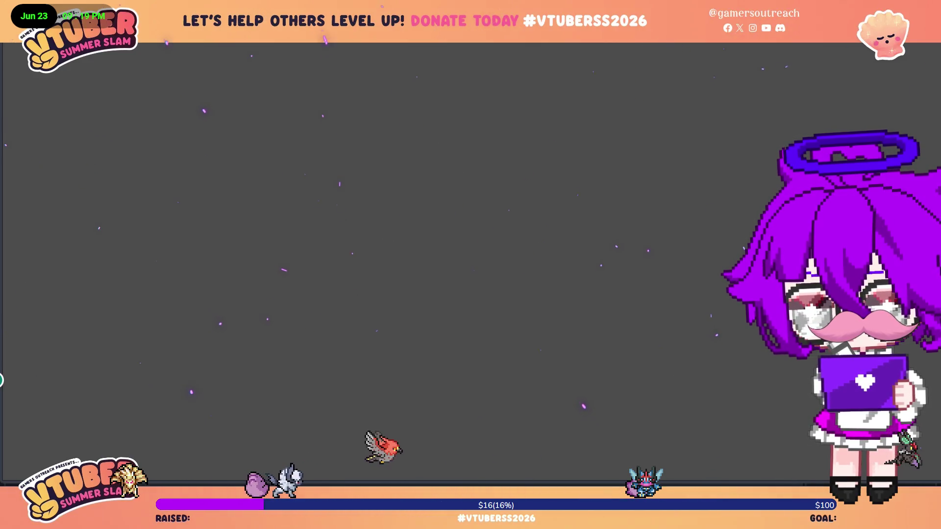
key(alt+Tab)
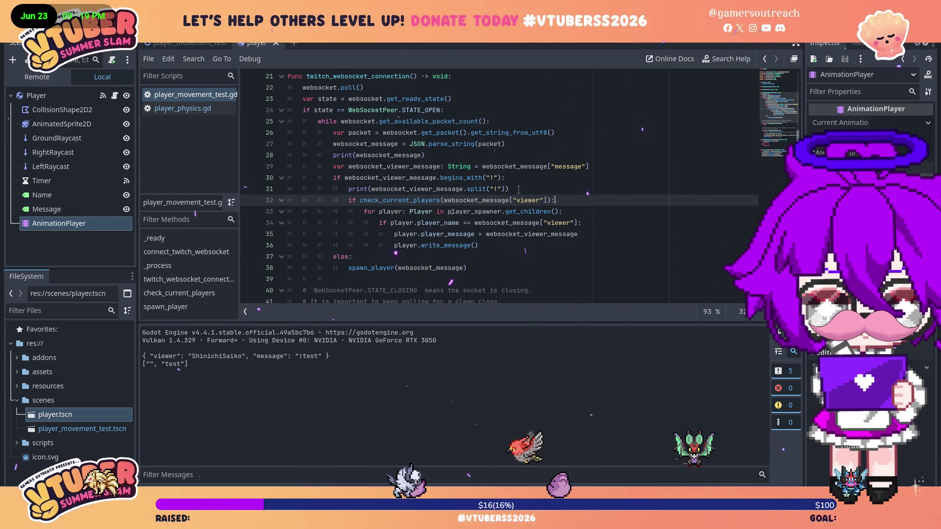
Step: Turn line 31 into if websocket_viewer_message.split("!")[1] == "join_game"
double_click(351, 189)
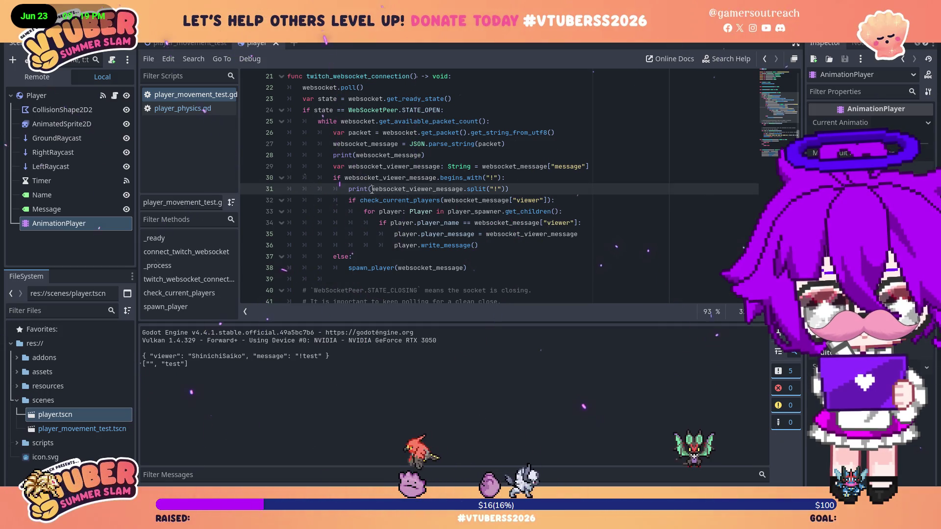
text(if)
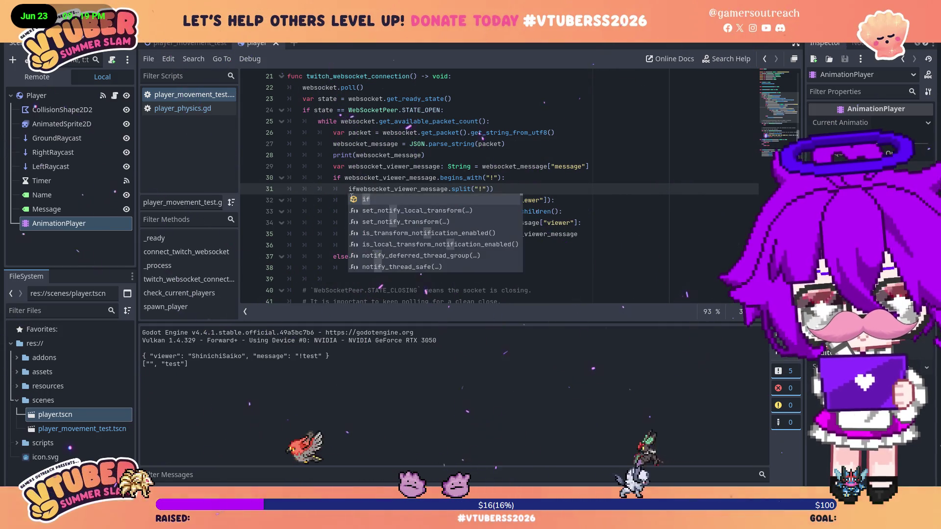
click(511, 190)
key(BackSpace)
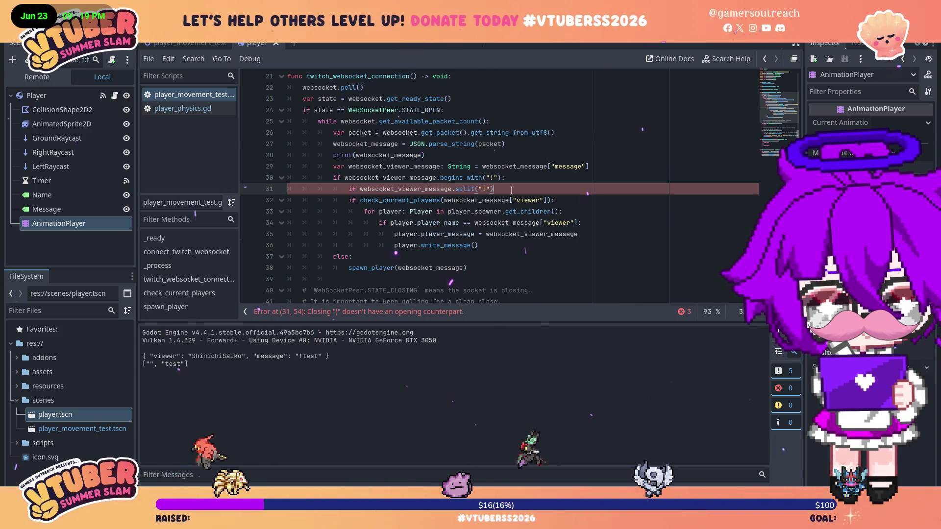
text([1)
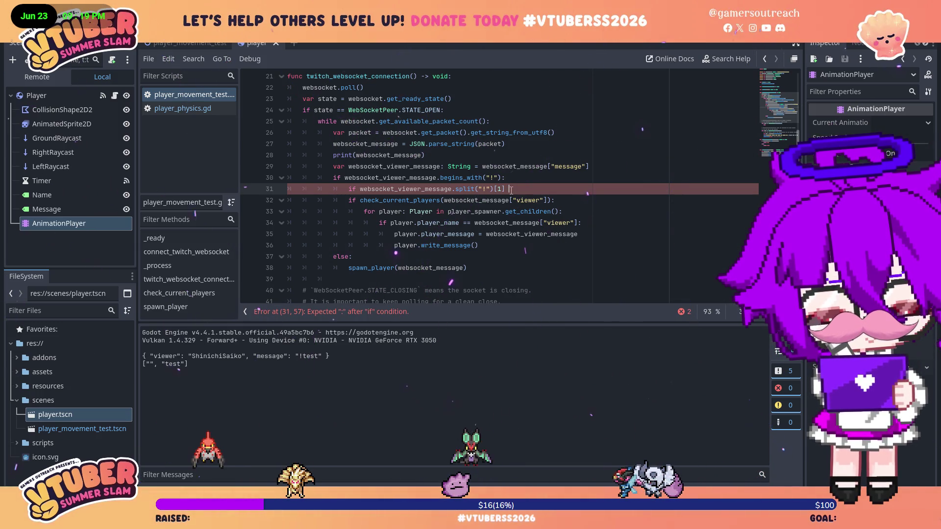
text(")
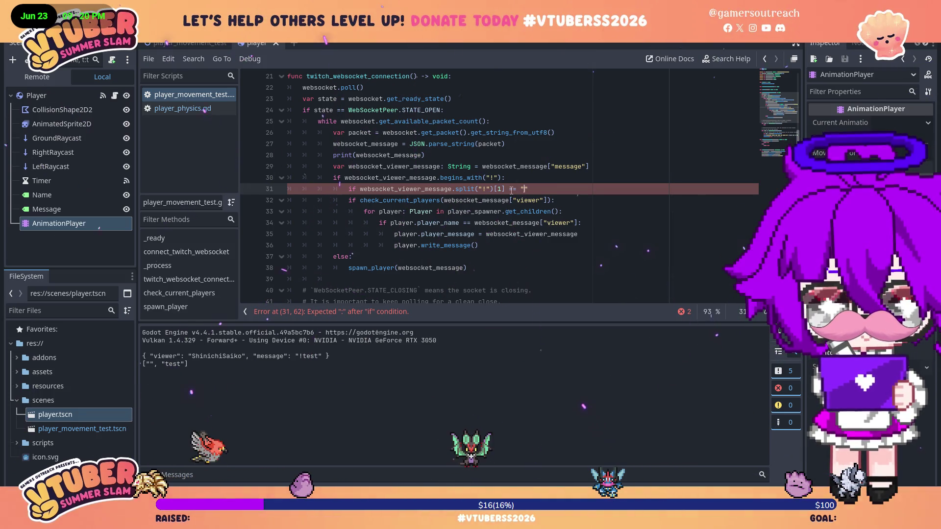
key(BackSpace)
key(BackSpace)
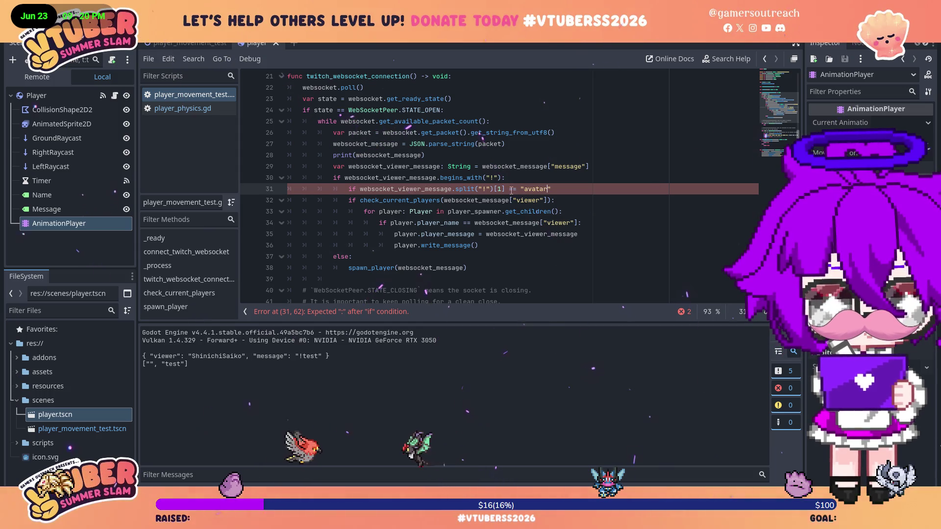
key(BackSpace)
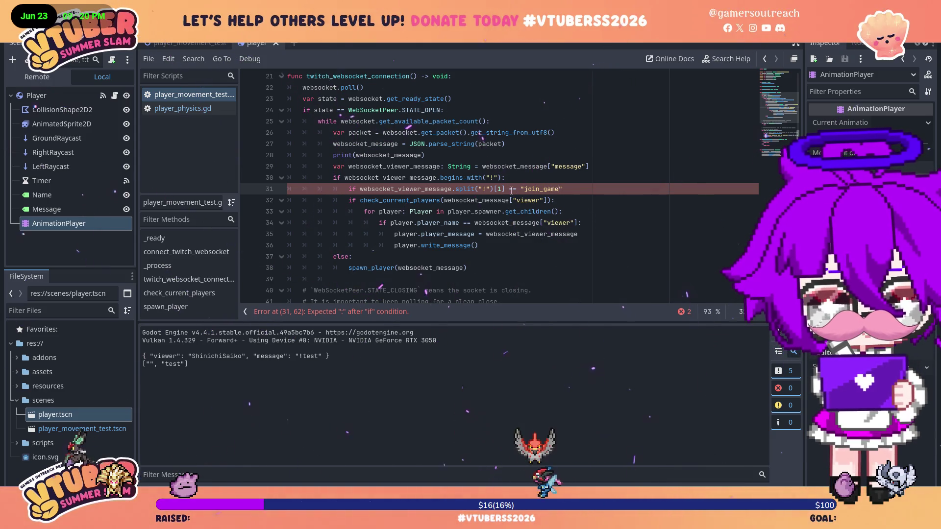
Step: Indent the existing-player block under the join_game condition, then cut it out
drag(495, 248, 348, 200)
key(Tab)
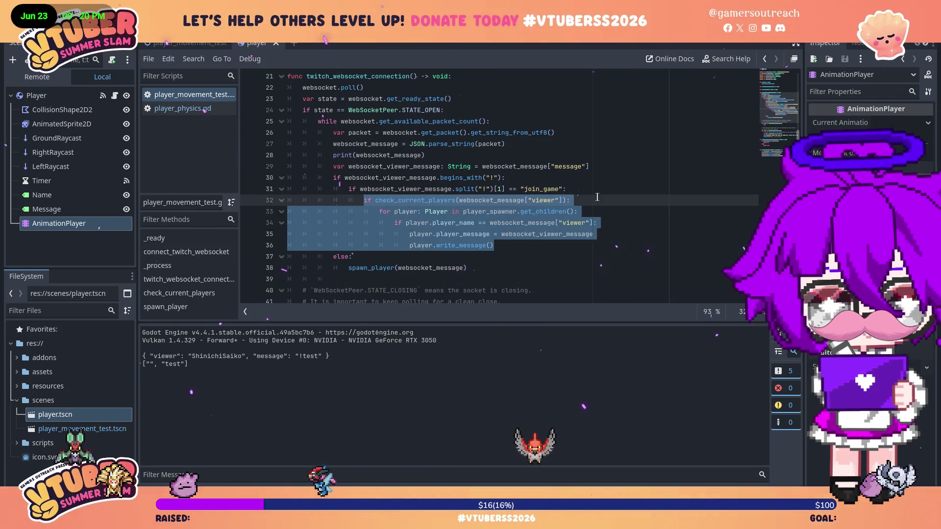
click(595, 201)
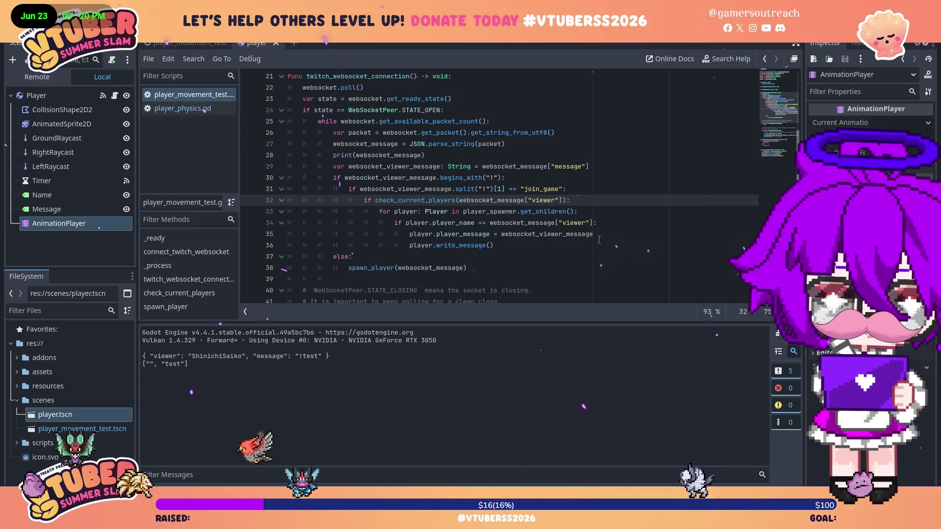
scroll(468, 219, up, 1)
scroll(450, 231, down, 1)
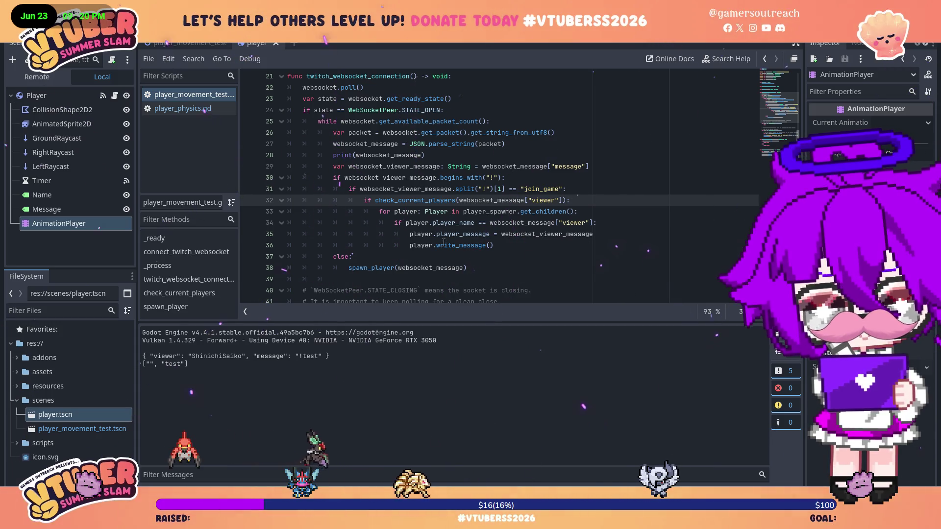
mouse_move(494, 245)
mouse_down()
mouse_move(387, 234)
mouse_move(364, 201)
mouse_up()
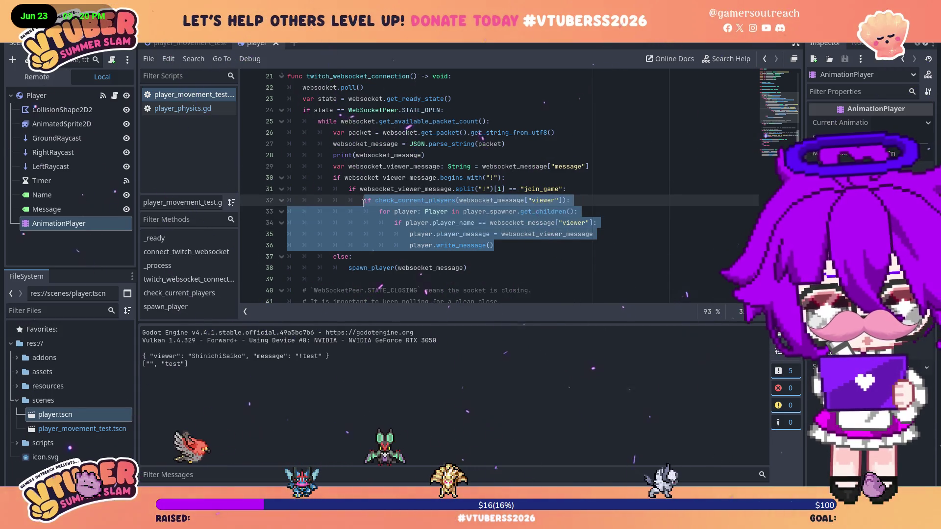
key(BackSpace)
click(607, 167)
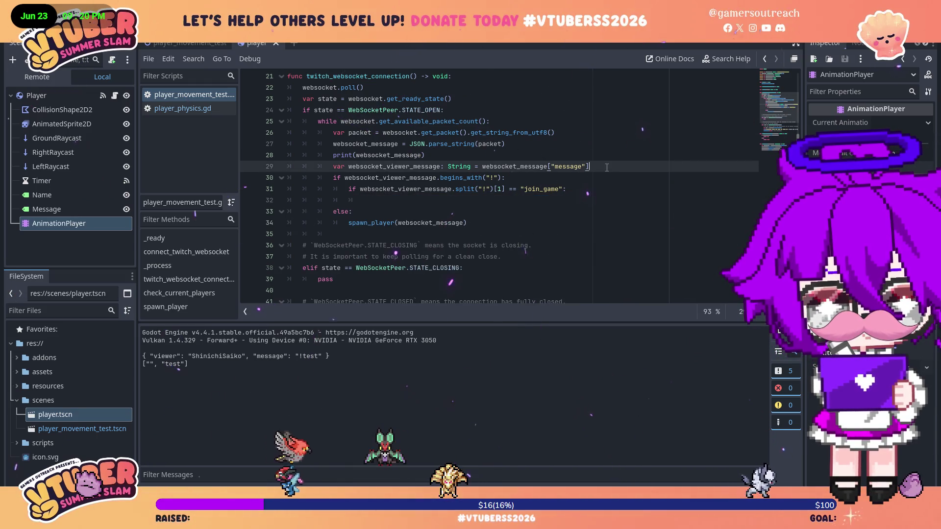
Step: Paste the existing-player update block right after print() and dedent it to the top level
click(530, 157)
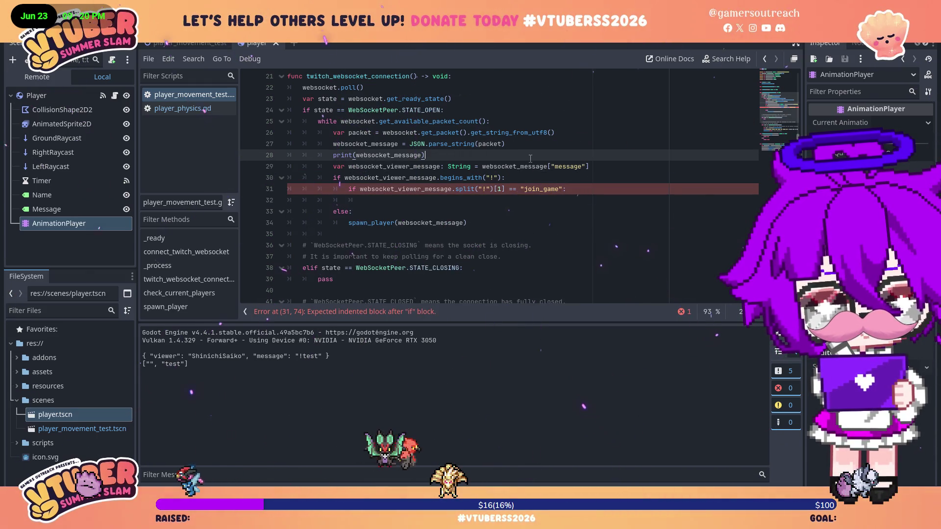
key(Return)
key(ctrl+v)
key(shift+Up)
key(shift+Up)
key(shift+Up)
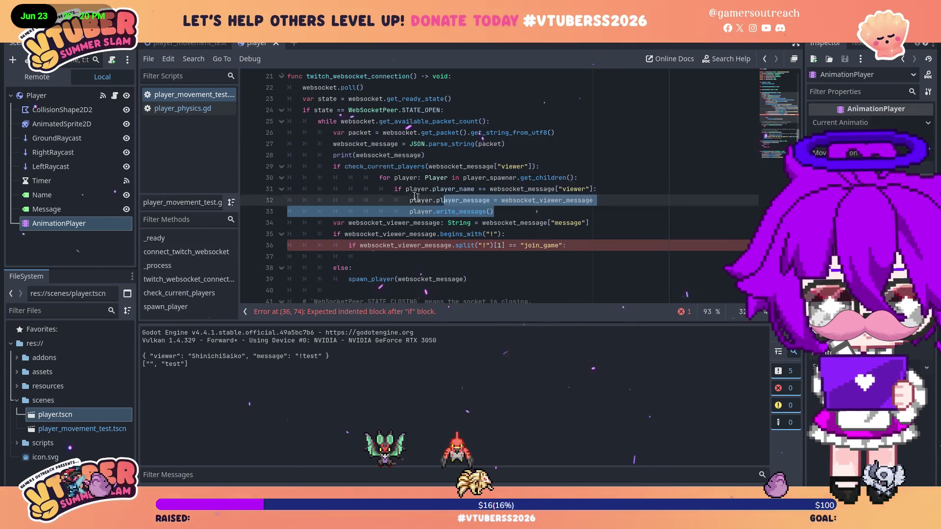
key(shift+Home)
key(shift+Tab)
key(shift+Tab)
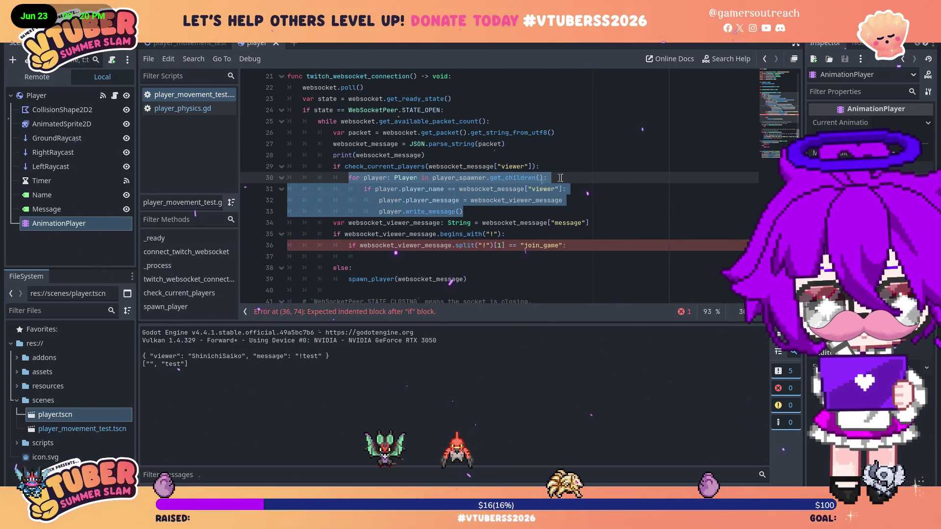
click(575, 177)
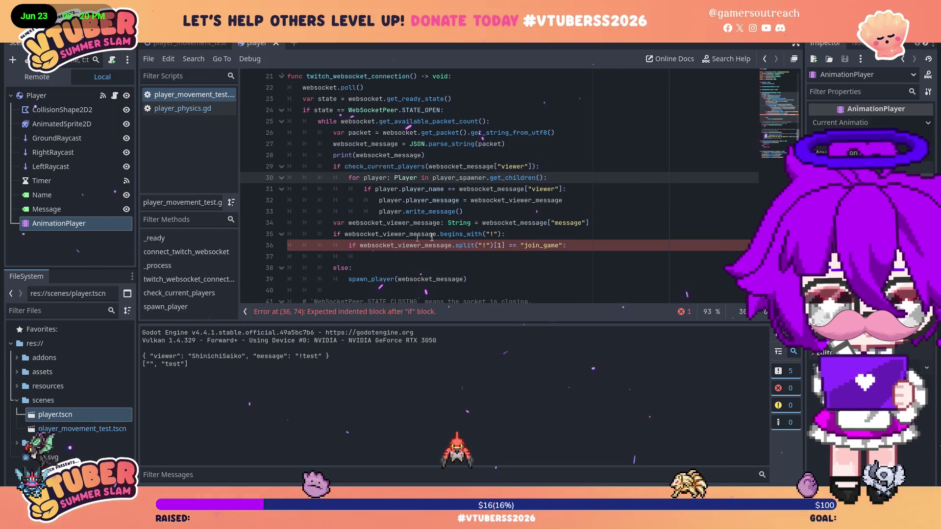
Step: Move the "!" prefix and join_game checks with spawn_player under else, indented properly
click(515, 235)
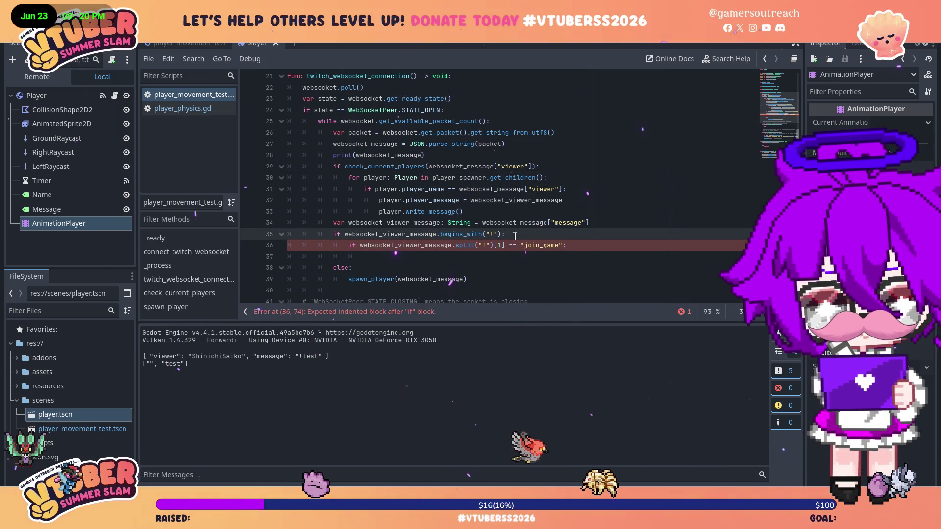
mouse_move(566, 245)
mouse_down()
mouse_move(337, 235)
mouse_move(334, 222)
mouse_up()
key(BackSpace)
click(394, 249)
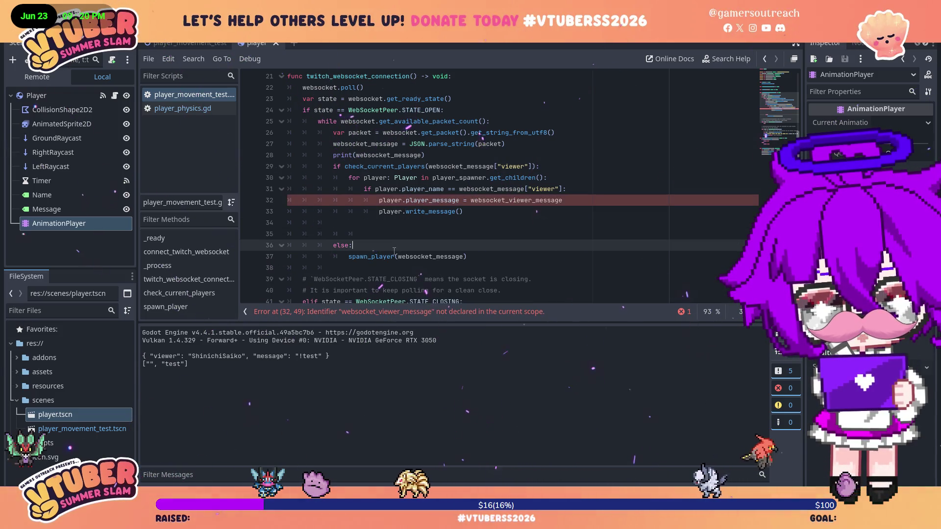
key(ctrl+v)
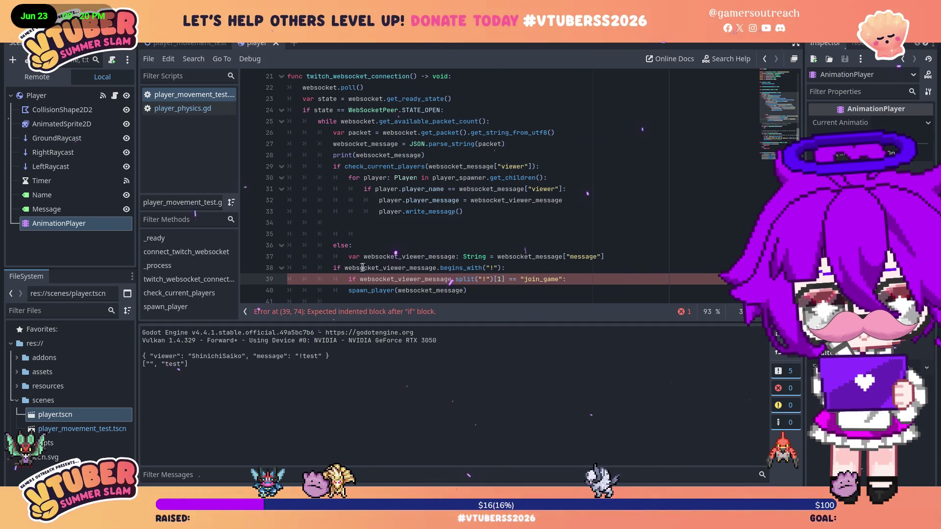
click(334, 268)
key(Tab)
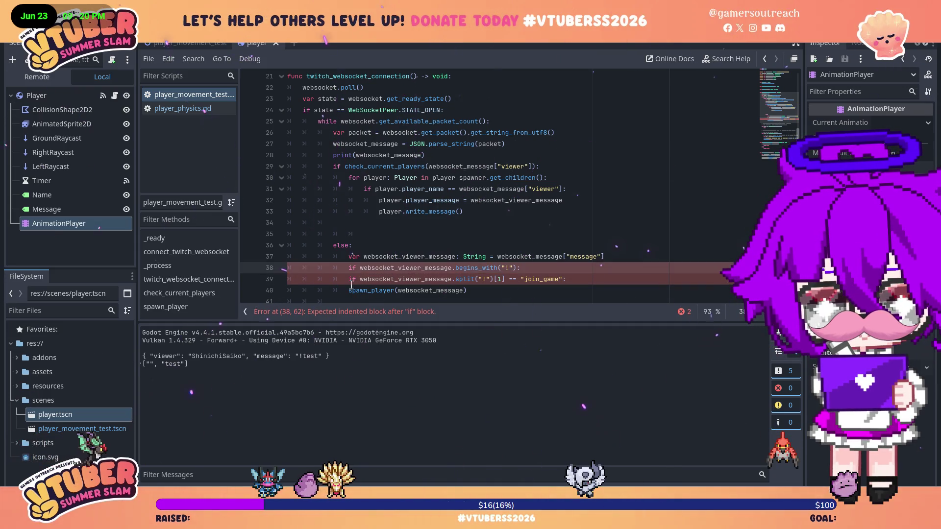
drag(348, 279, 396, 283)
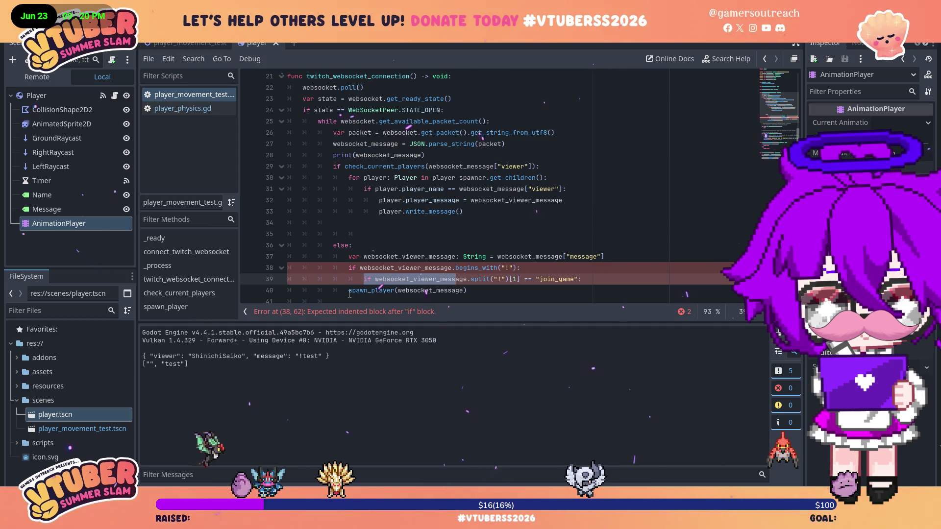
key(Tab)
click(536, 291)
key(Tab)
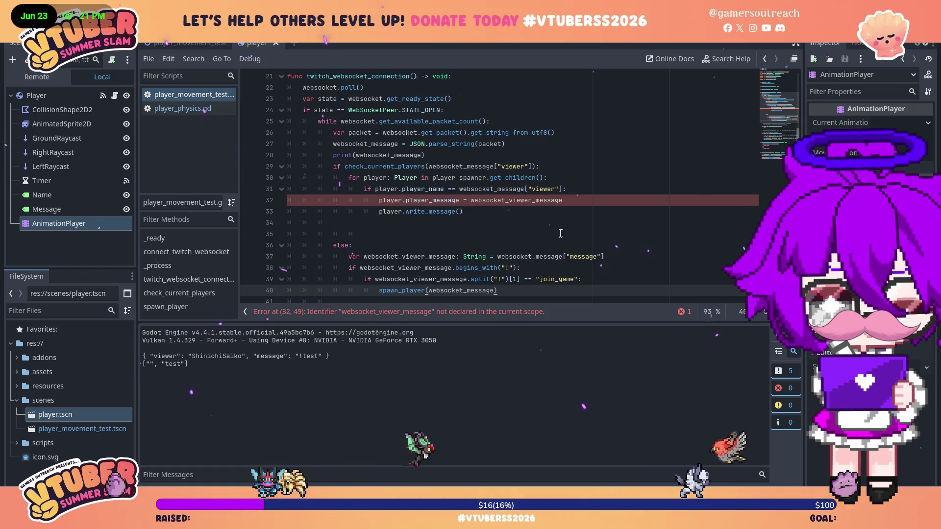
Step: Move the websocket_viewer_message declaration above the player check, save, remove blank lines, and run
drag(605, 257, 498, 257)
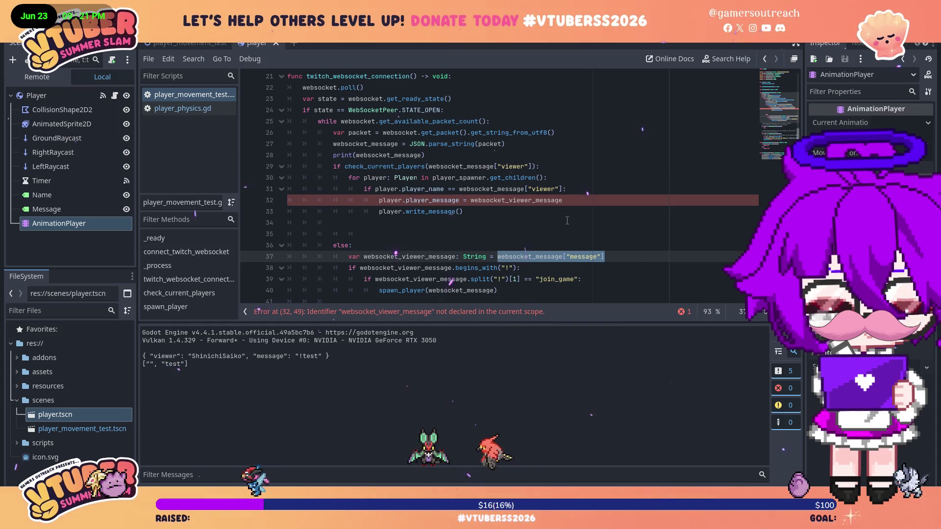
drag(612, 257, 354, 257)
key(ctrl+x)
click(447, 158)
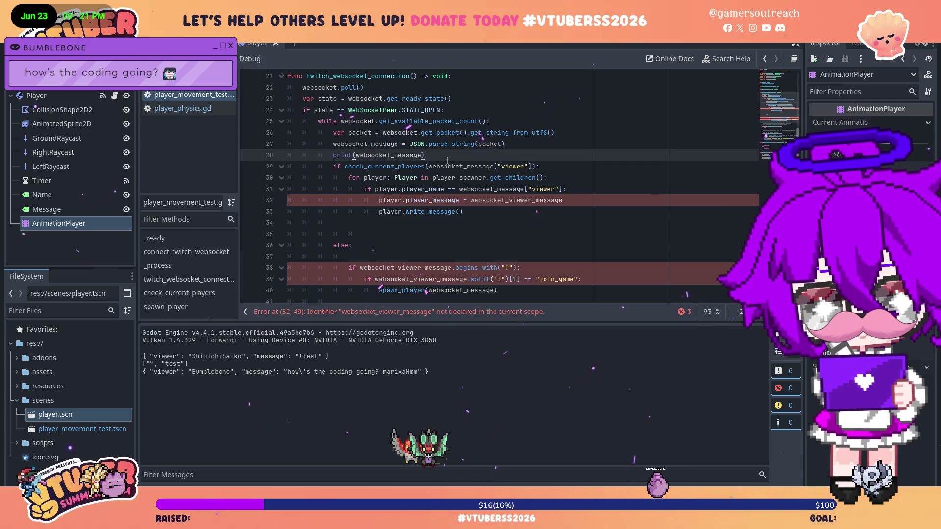
key(Return)
key(ctrl+v)
key(ctrl+s)
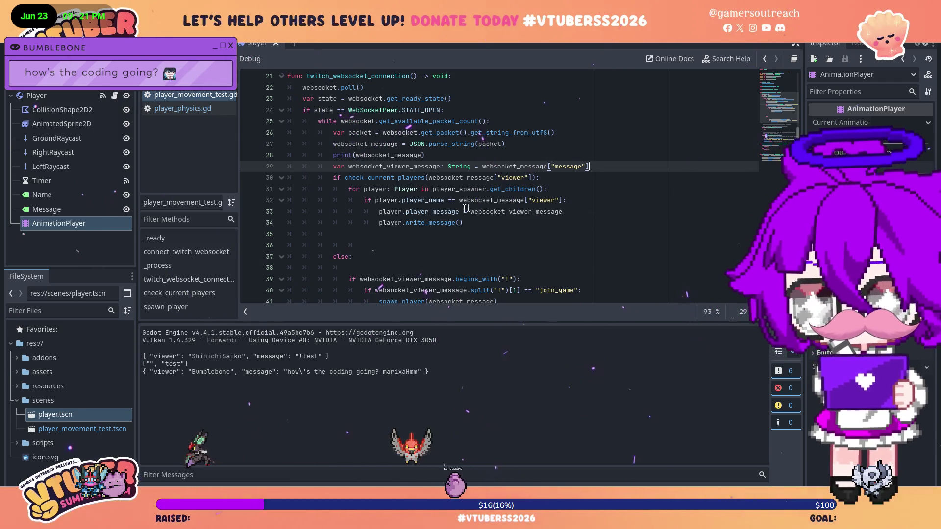
click(424, 245)
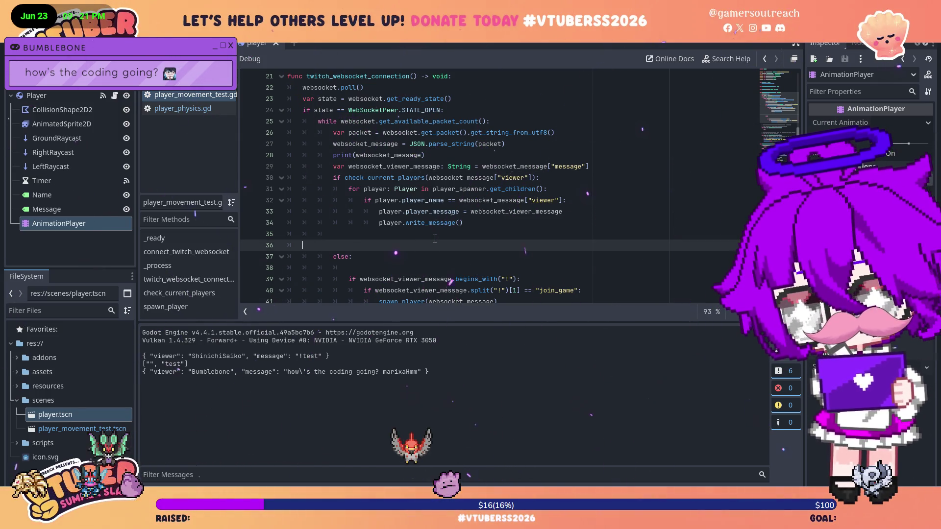
key(BackSpace)
key(BackSpace)
key(BackSpace)
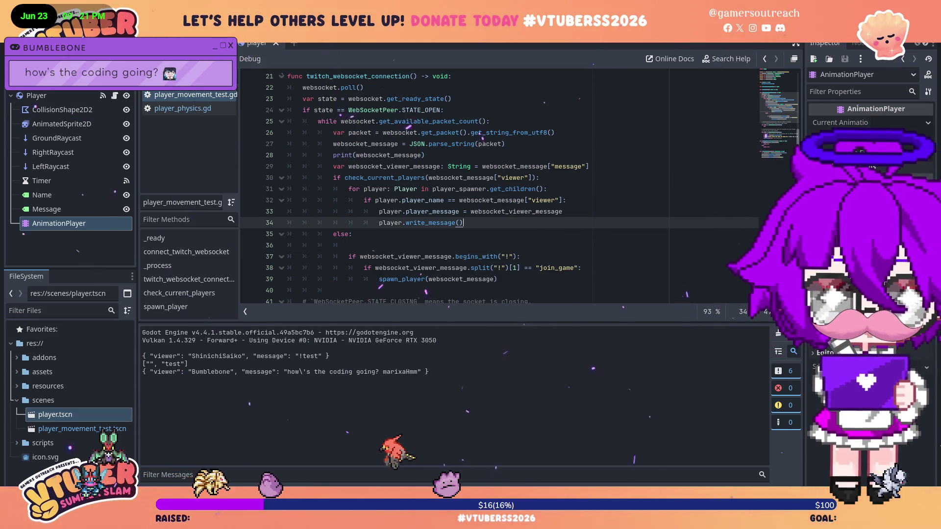
key(F5)
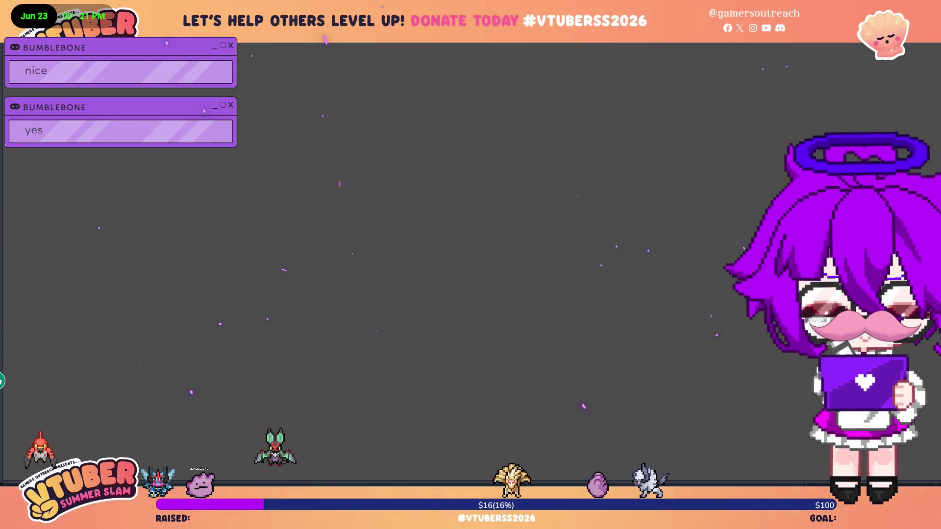
Step: Watch the Output panel and game as a viewer joins via "!join_game" and sends "oiuasodh"
click(589, 449)
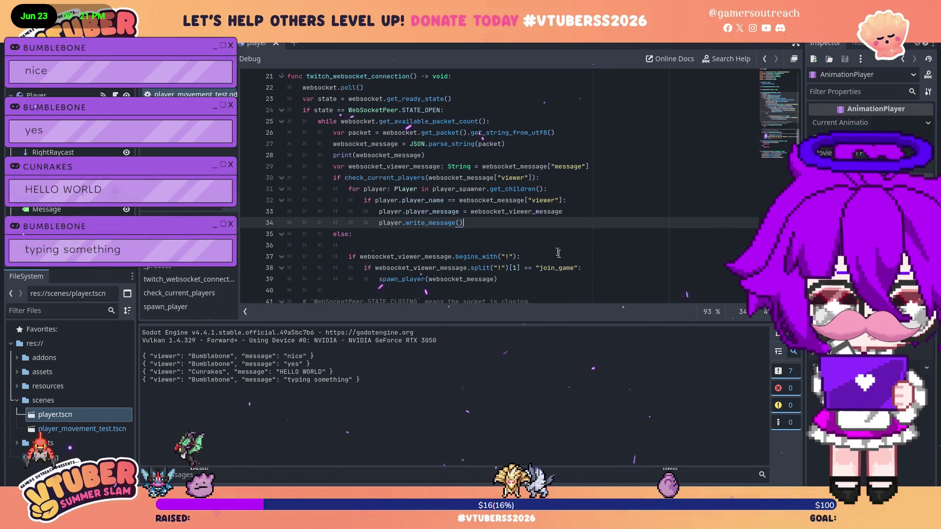
key(alt+Tab)
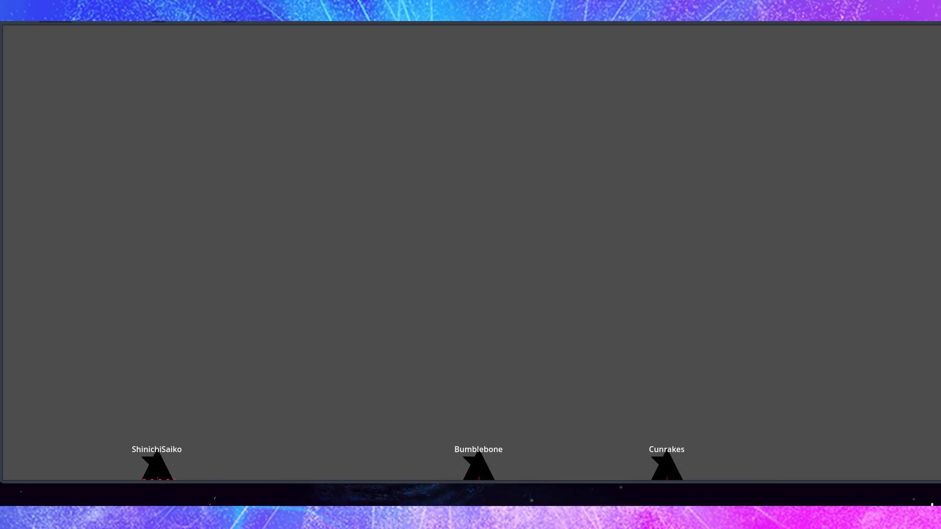
mouse_move(408, 22)
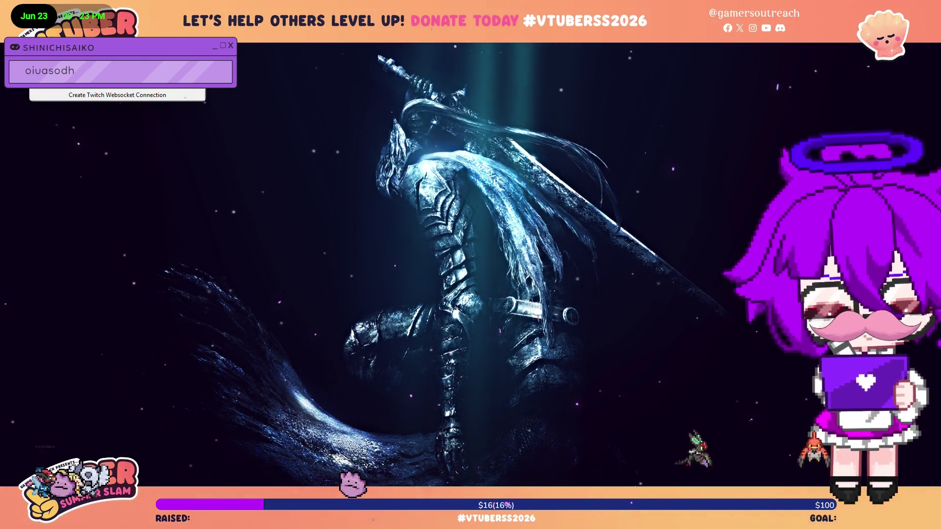
click(583, 468)
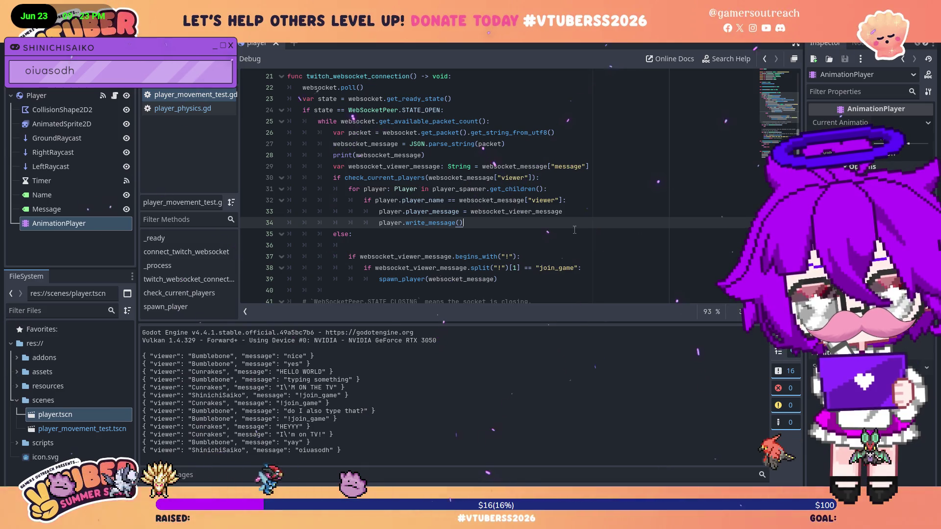
Step: Delete the blank line under else and open a new indented line below the player_name check
click(408, 248)
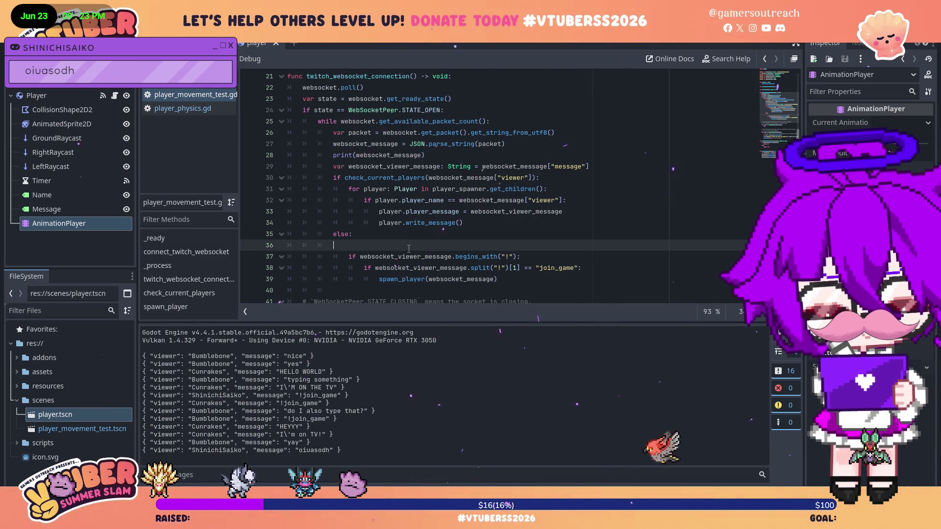
key(BackSpace)
key(BackSpace)
key(BackSpace)
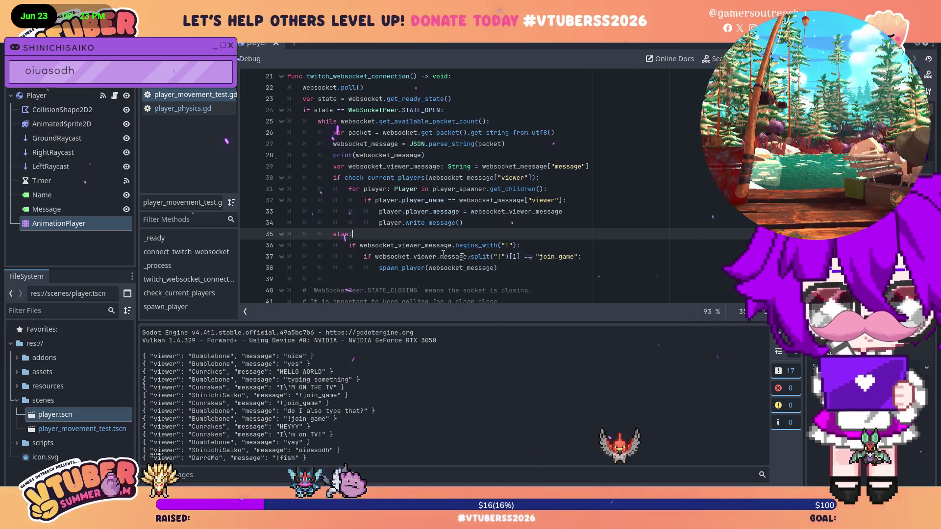
click(544, 224)
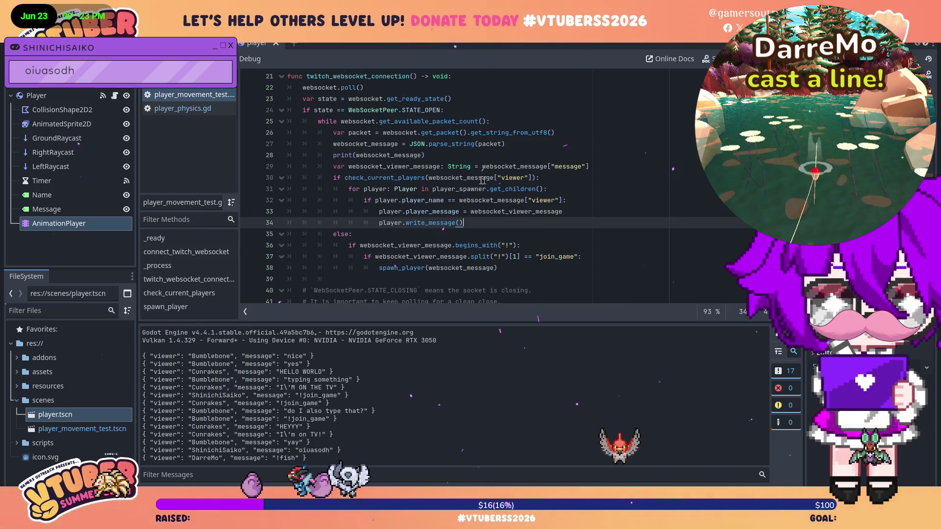
click(556, 188)
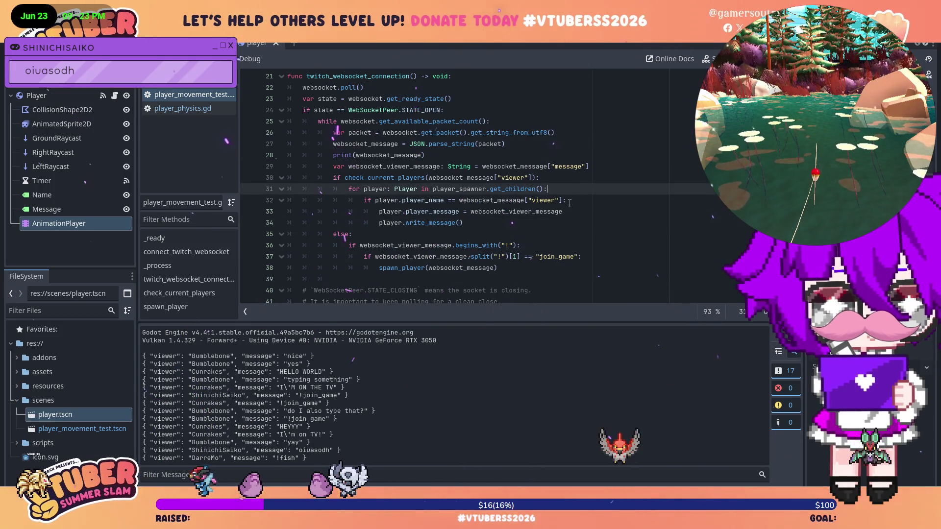
drag(590, 254, 348, 245)
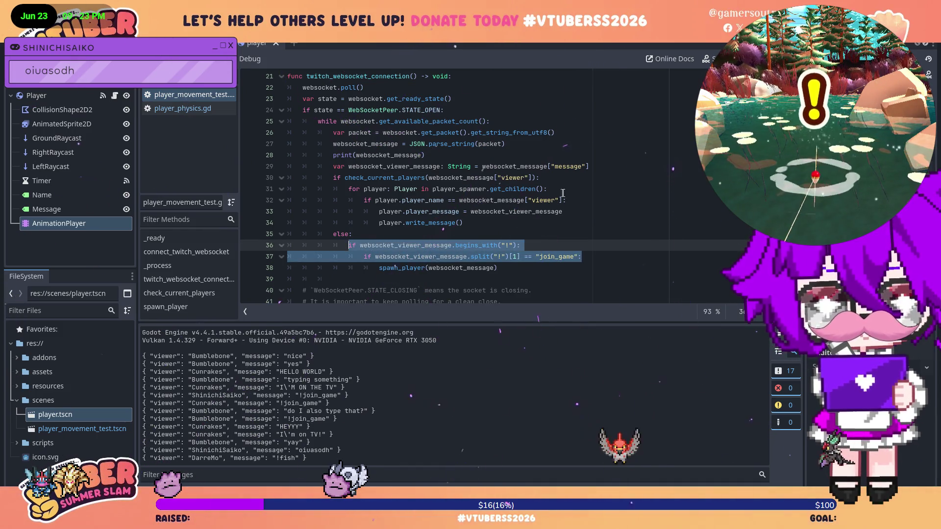
click(582, 191)
key(Return)
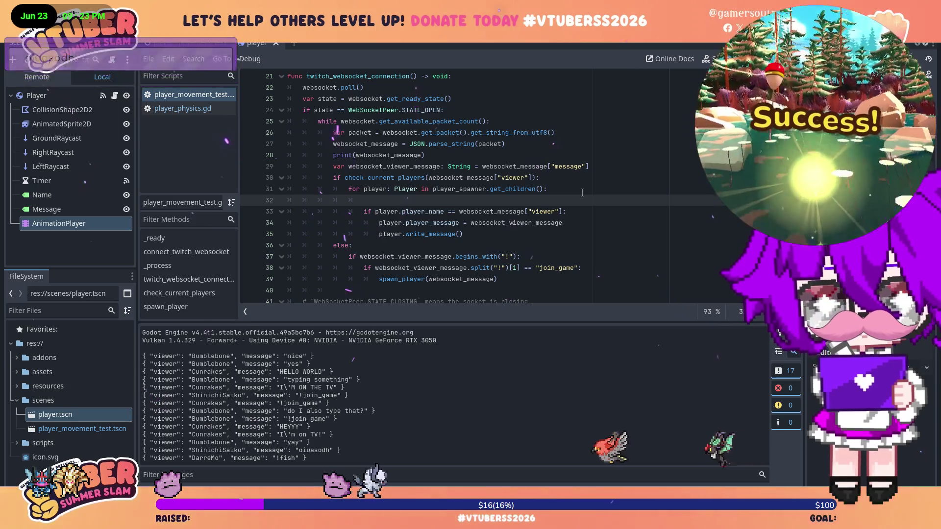
key(ctrl+z)
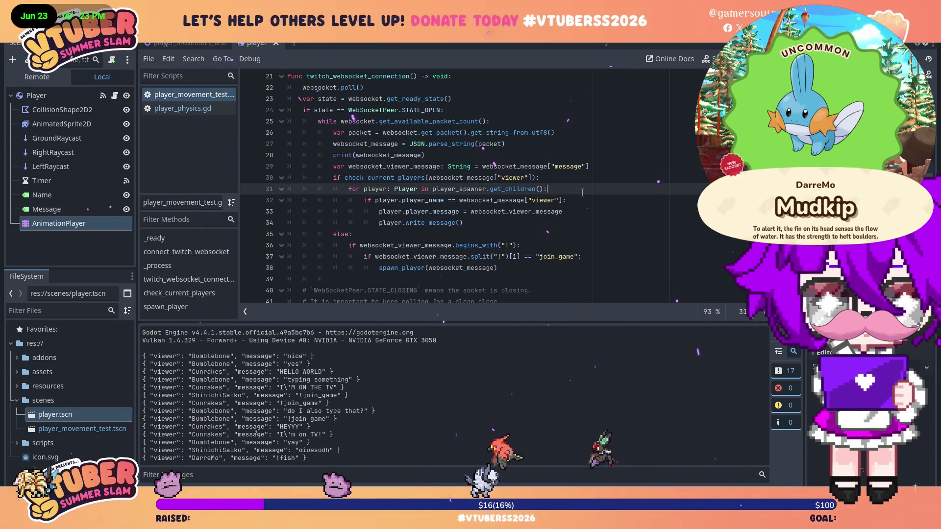
click(591, 203)
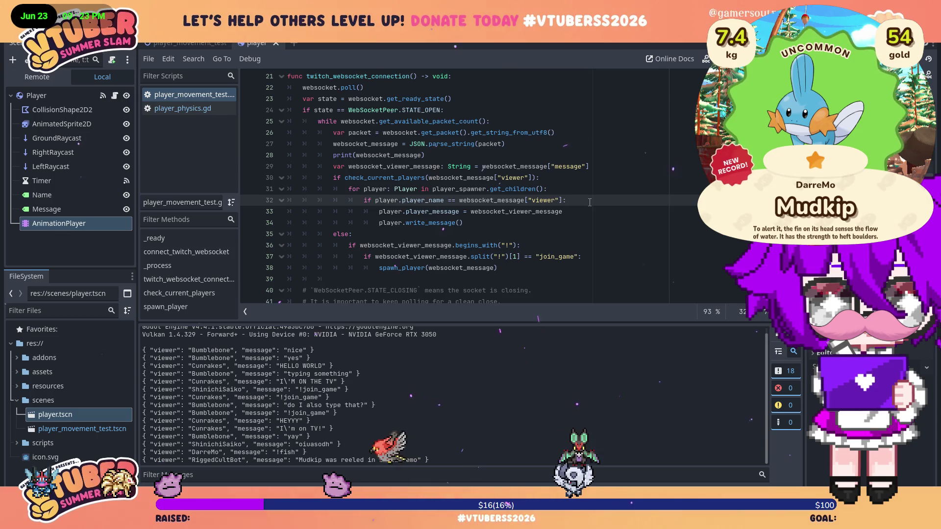
key(Return)
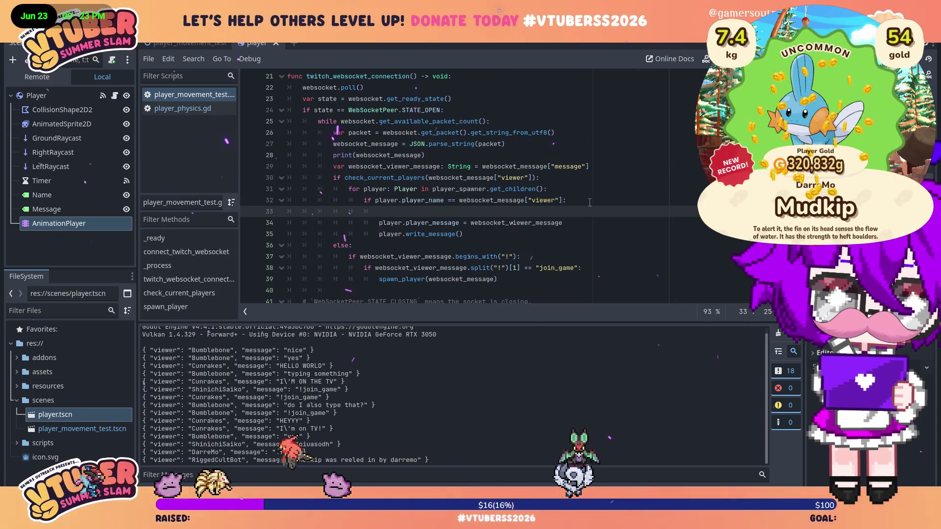
Step: Paste the begins_with("!") and split("!")[1] checks, nest them, and change join_game to leave_game
key(ctrl+v)
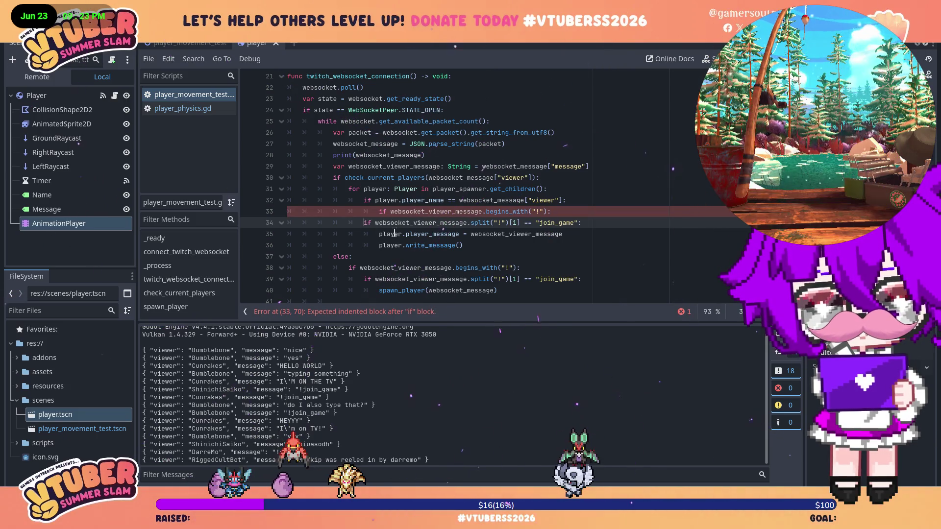
key(Tab)
drag(377, 234, 499, 245)
key(Tab)
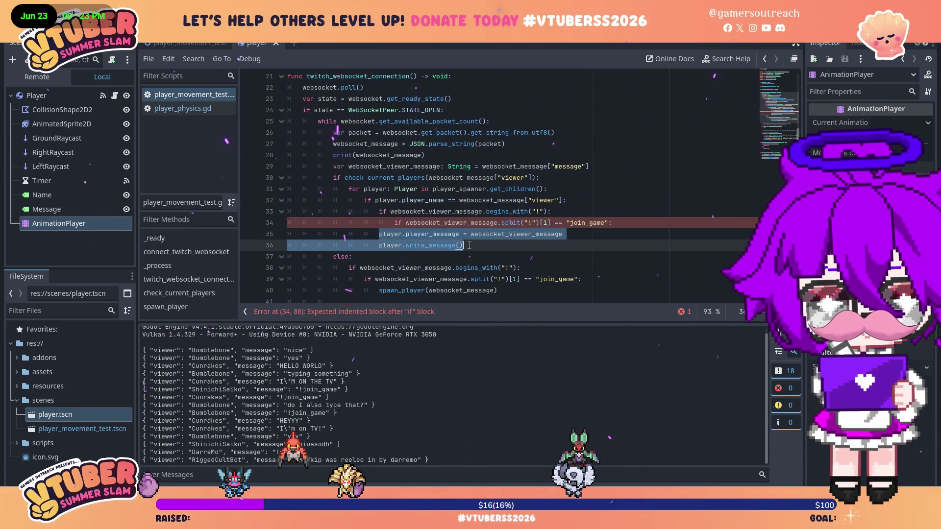
click(586, 223)
key(BackSpace)
key(BackSpace)
key(BackSpace)
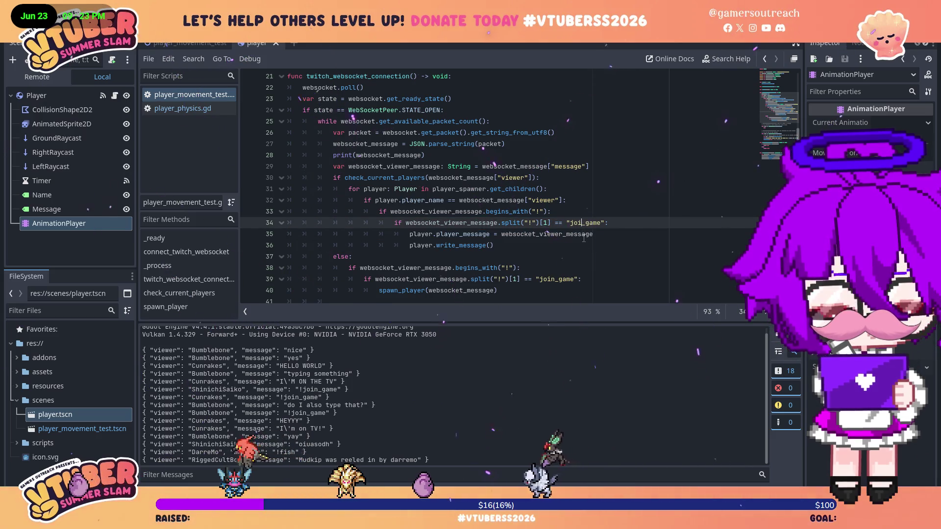
text(lea)
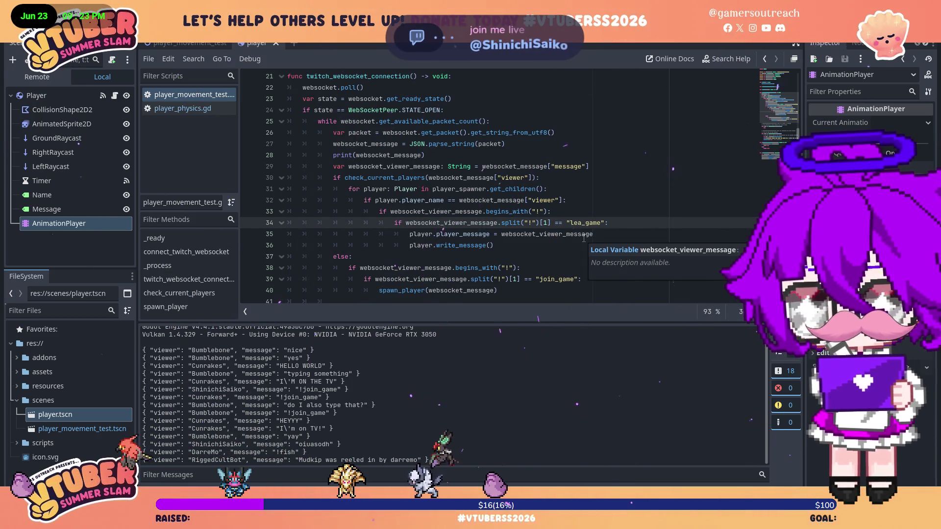
text(ve)
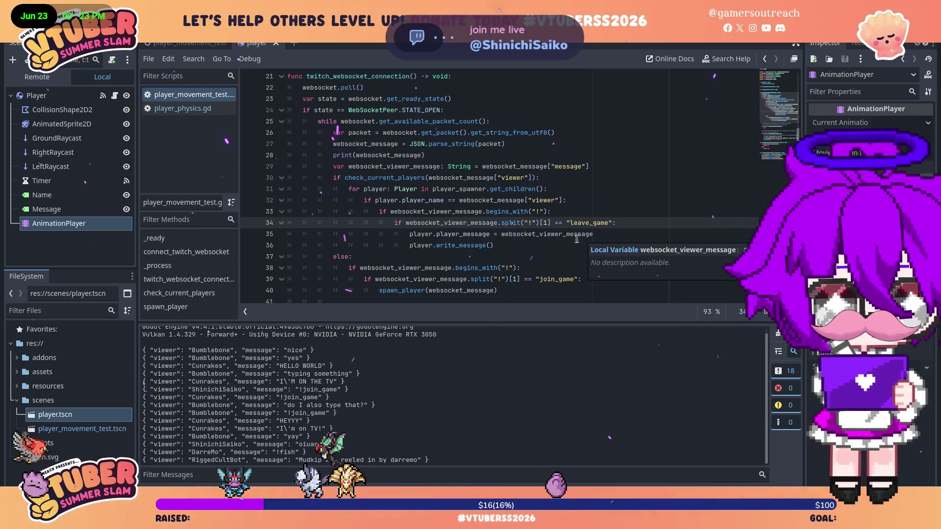
Step: Add an else: line below the leave_game check, leaving a blank line above it
click(548, 243)
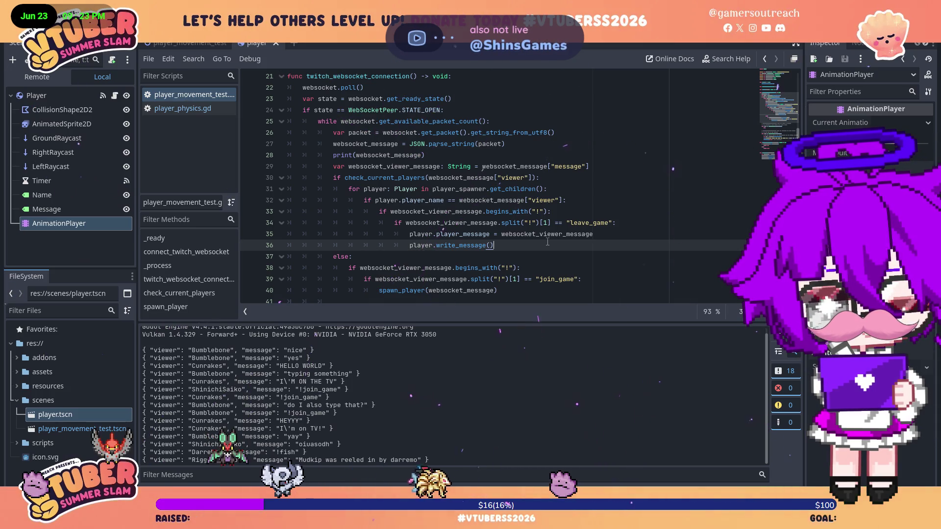
scroll(548, 242, down, 1)
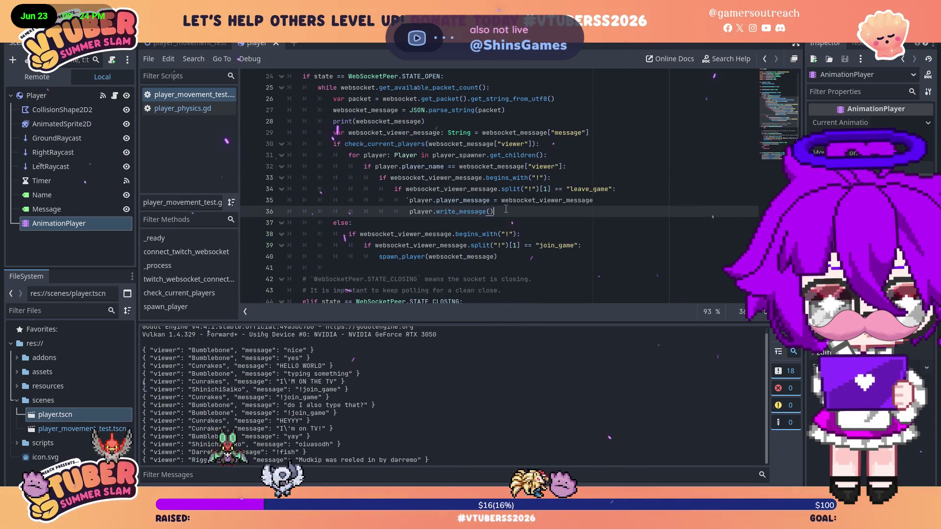
drag(506, 209, 421, 201)
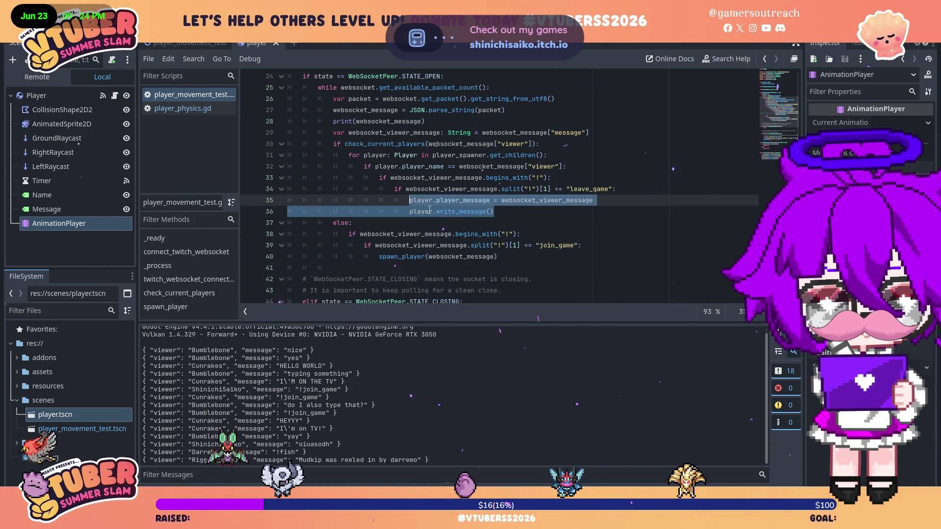
click(645, 189)
key(Return)
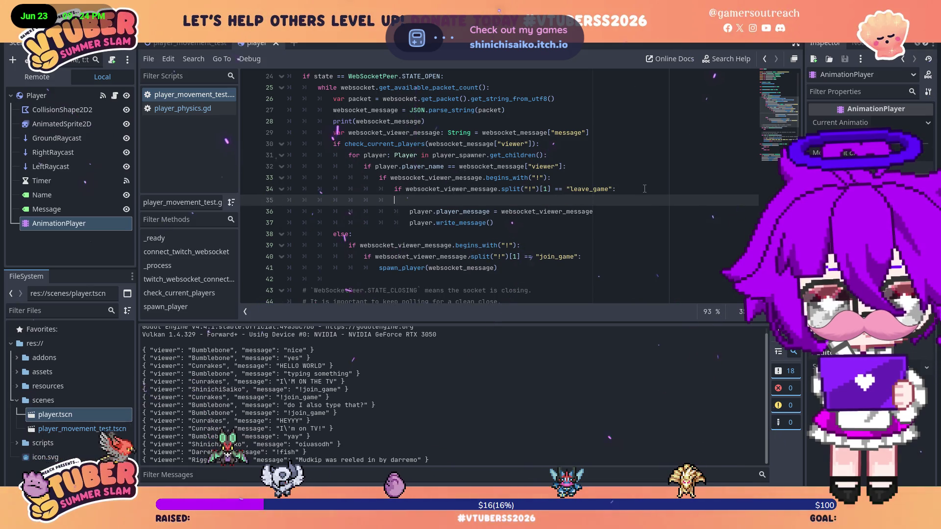
text(e")
text(:)
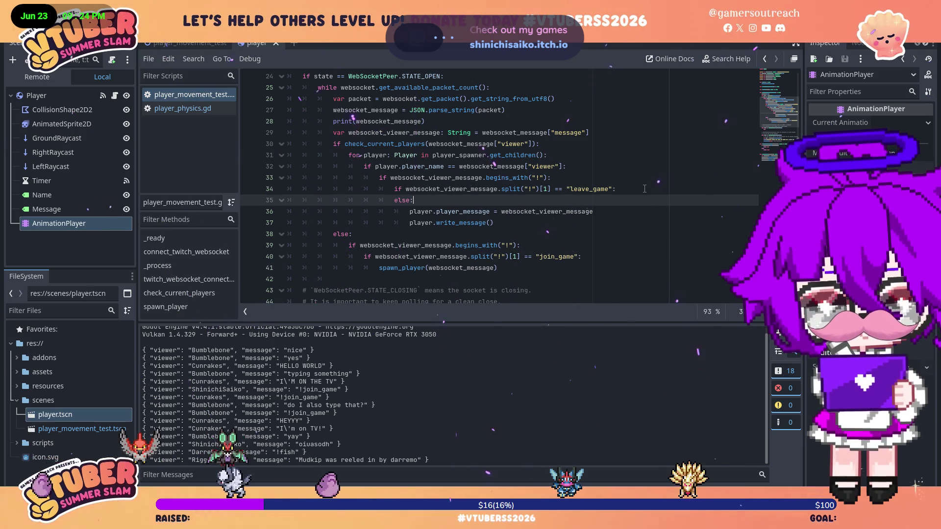
click(644, 189)
key(Return)
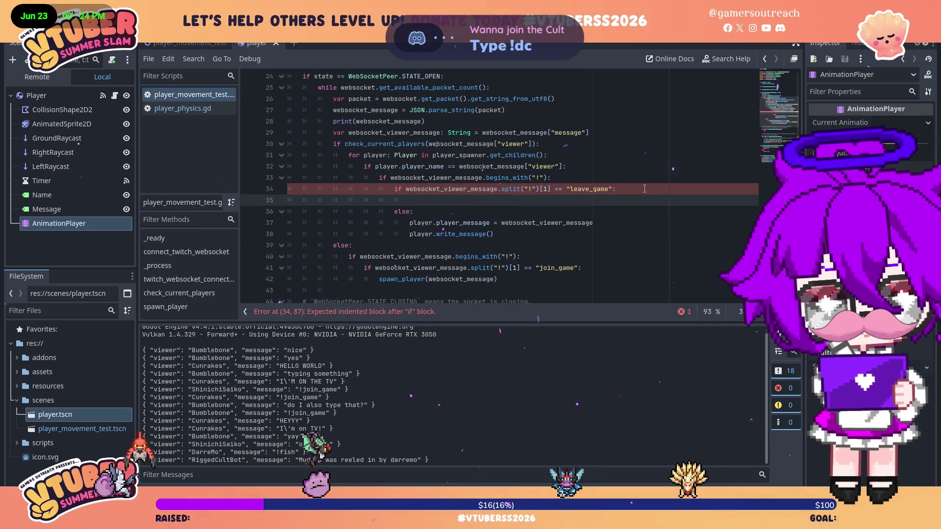
Step: Align else with the begins_with check and keep the message-writing lines indented under it
drag(494, 234, 394, 217)
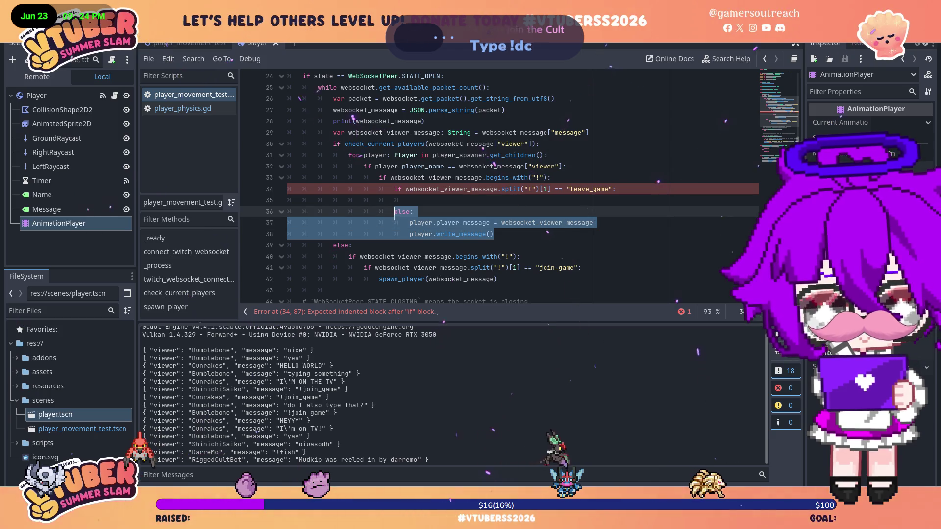
key(shift+Tab)
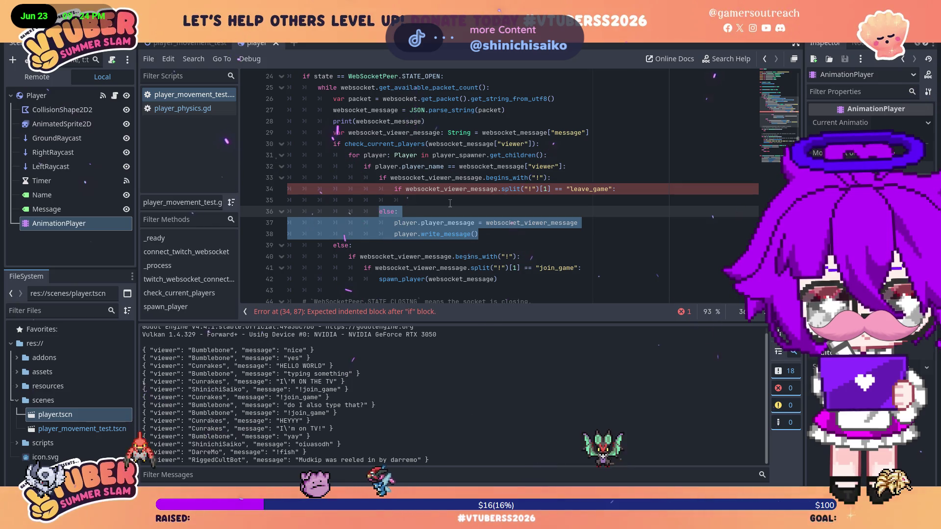
key(Tab)
click(557, 180)
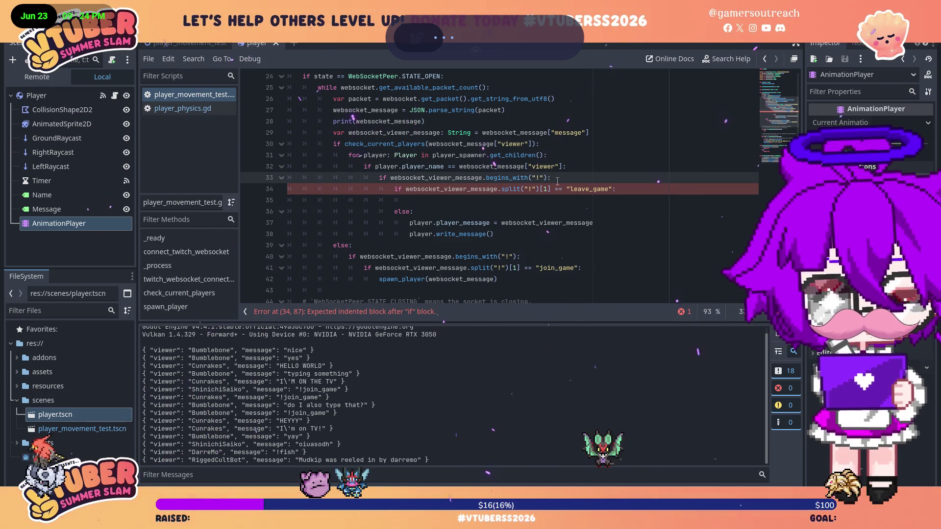
click(505, 200)
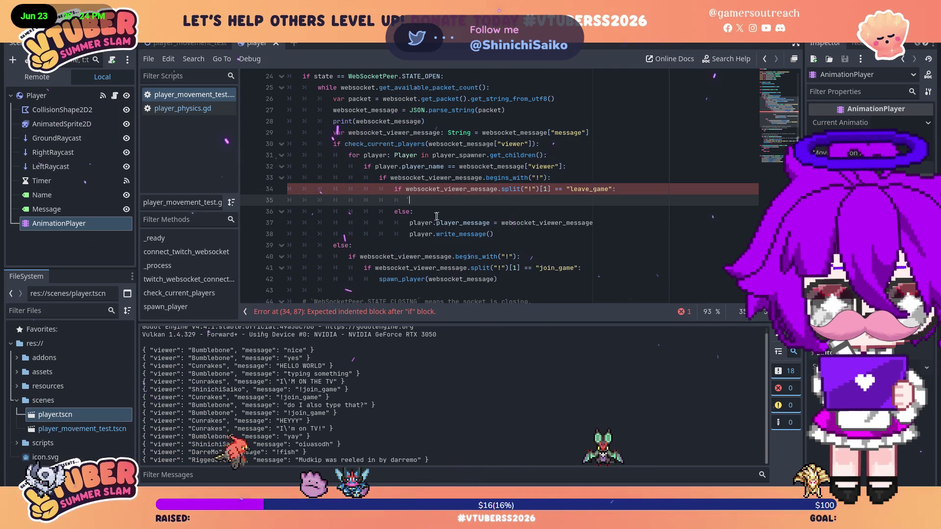
key(Down)
key(Home)
key(BackSpace)
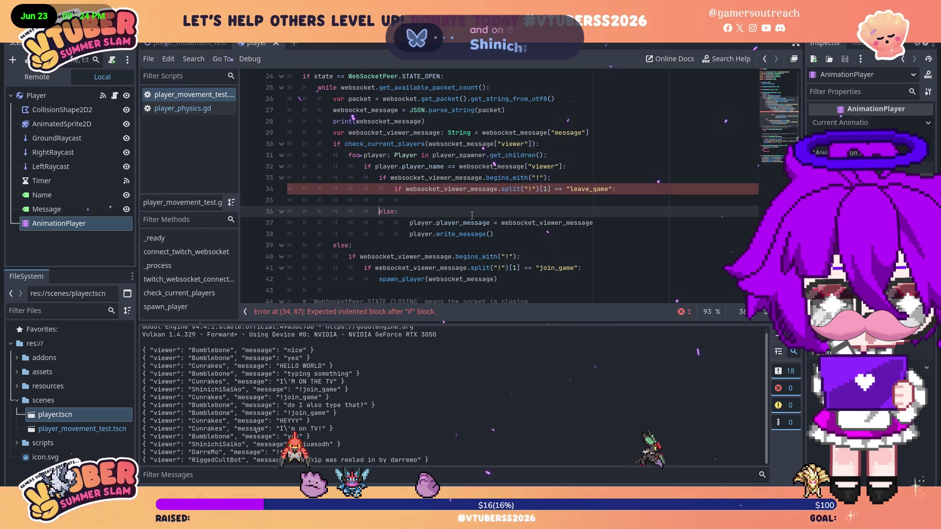
drag(514, 238, 417, 225)
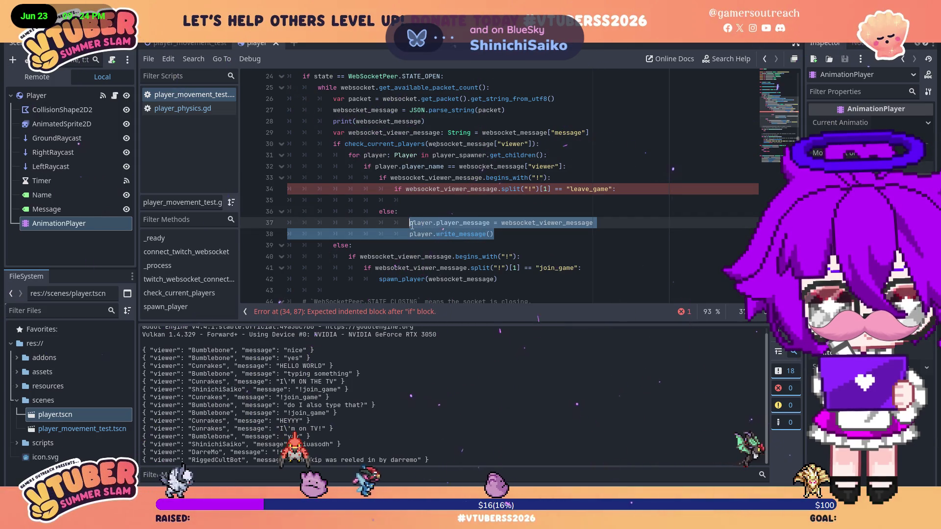
click(438, 202)
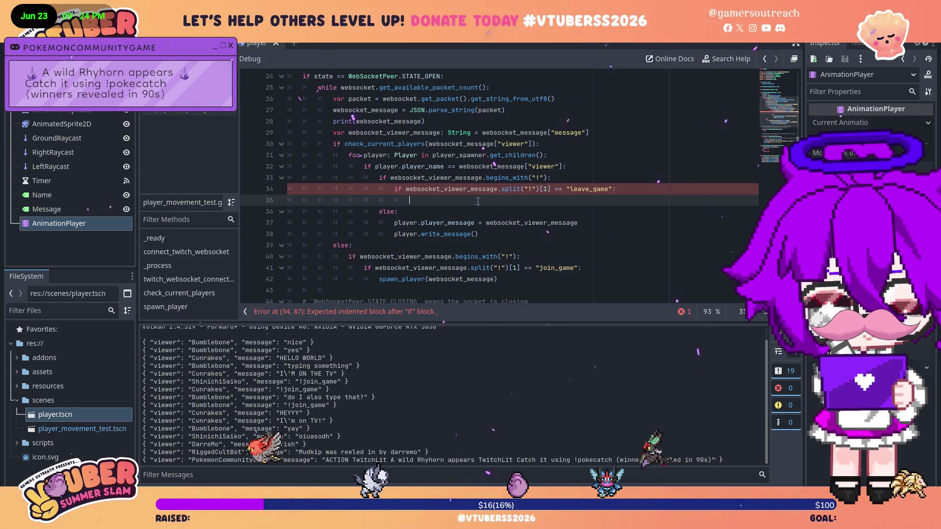
Step: Call queue_free() on the existing player in the leave_game branch
text(er.)
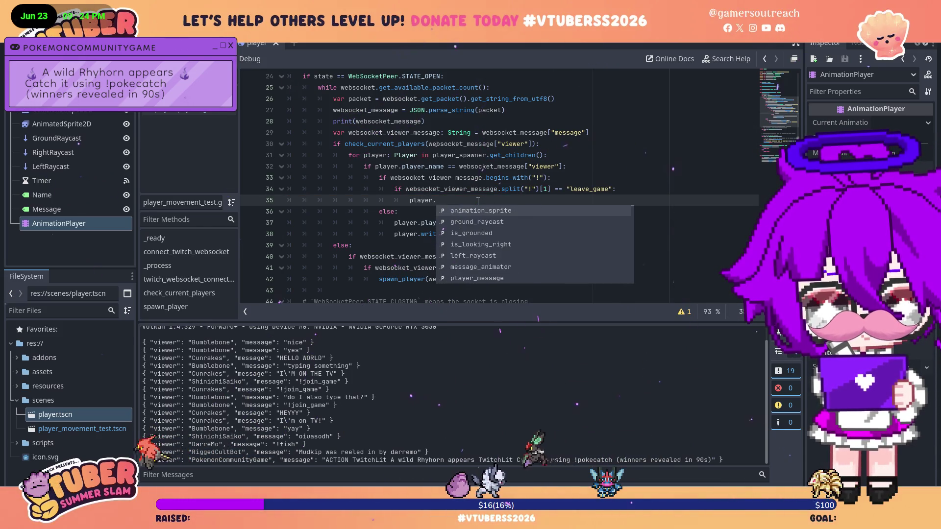
text(que)
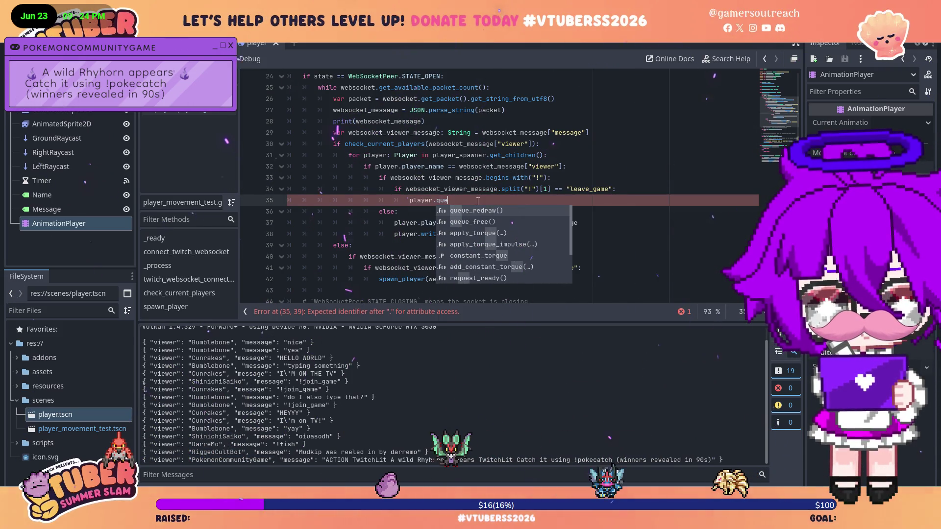
key(Down)
key(Return)
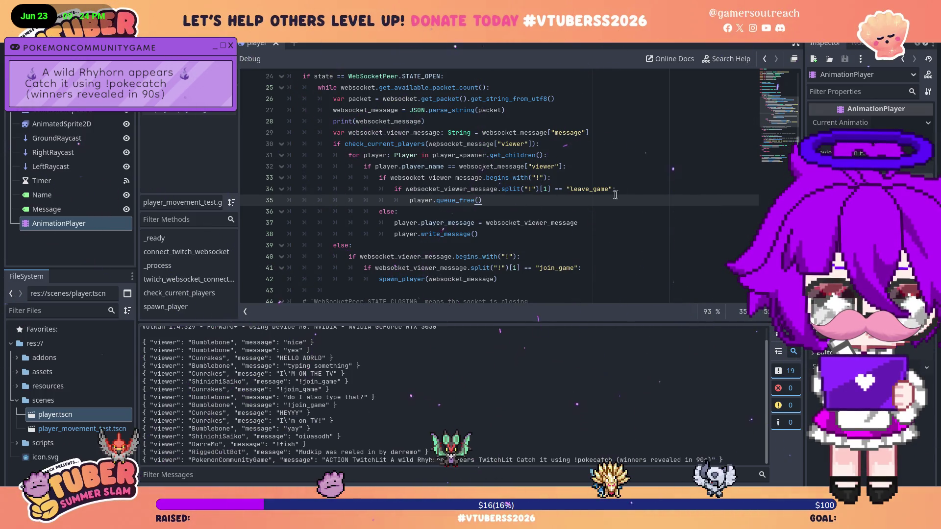
Step: Add a current_player.erase() call on the next line
key(Return)
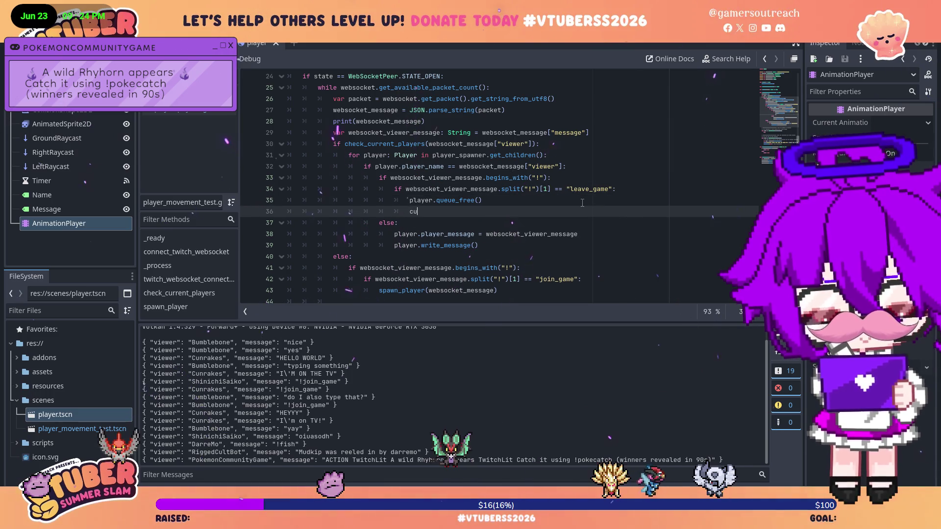
key(Return)
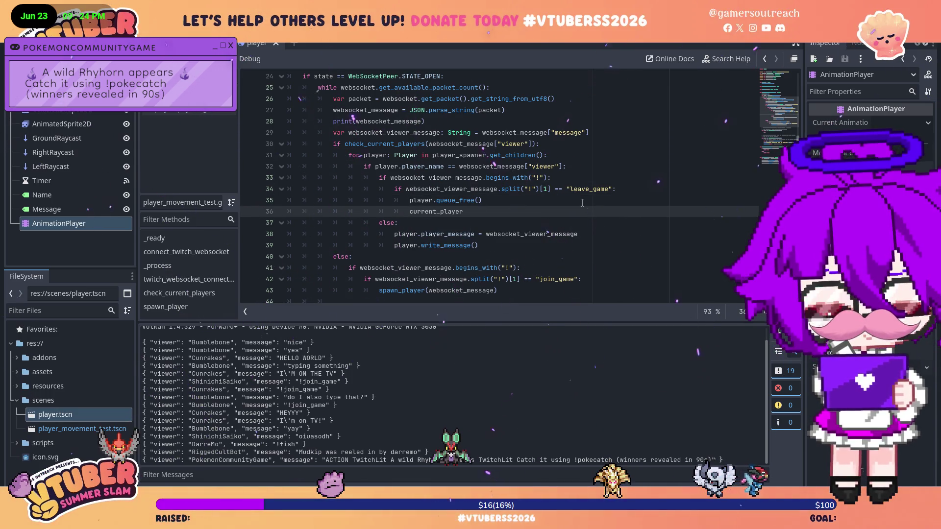
text(.)
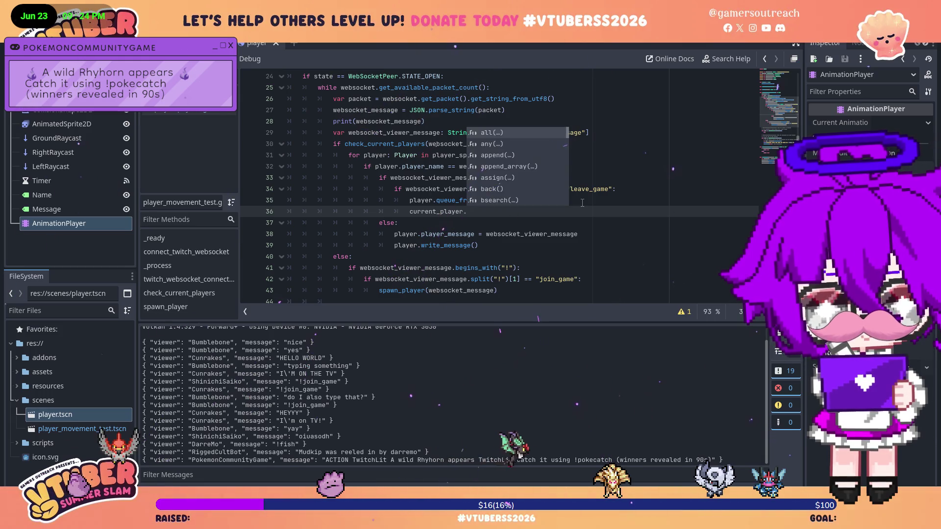
key(Down)
key(Down)
key(Down)
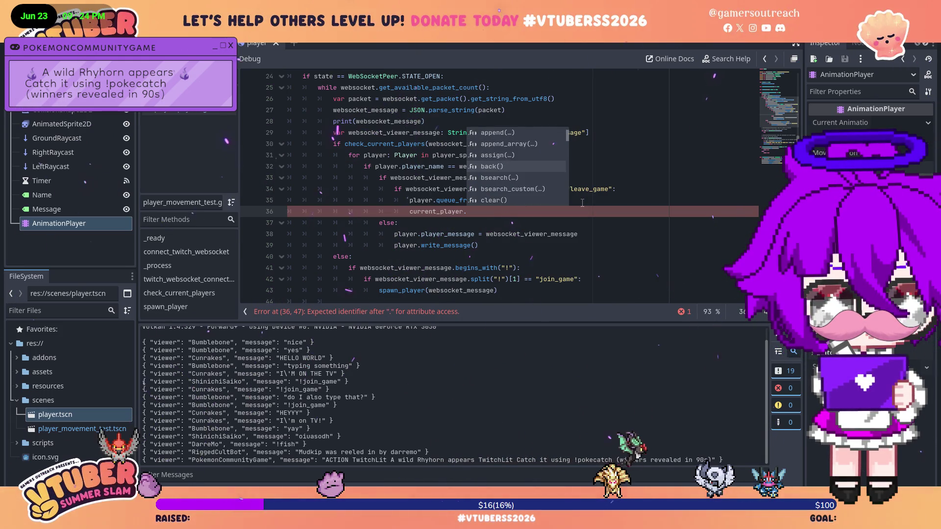
key(Down)
key(Down)
key(Down)
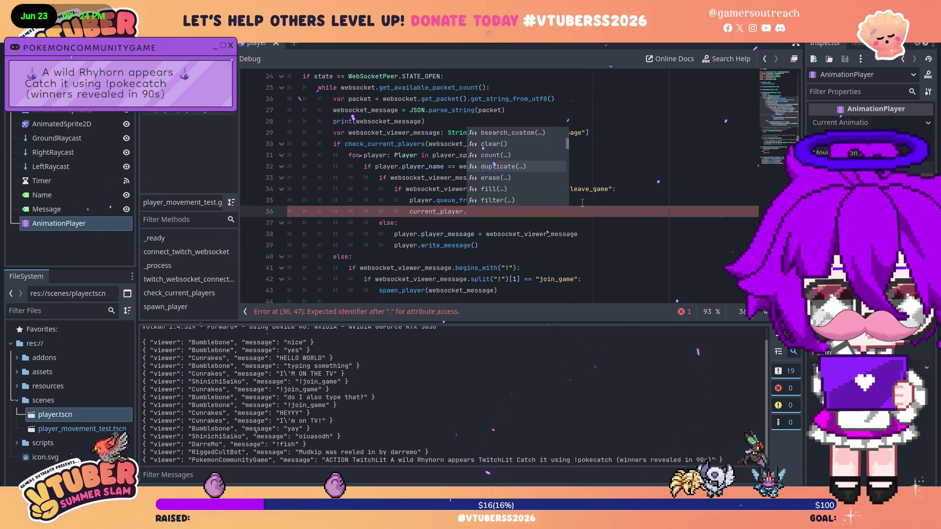
key(Return)
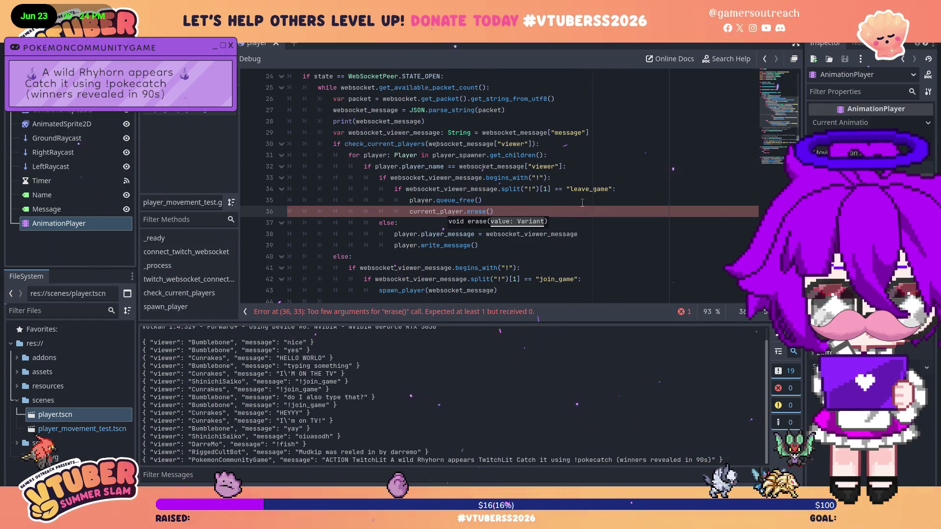
text({)
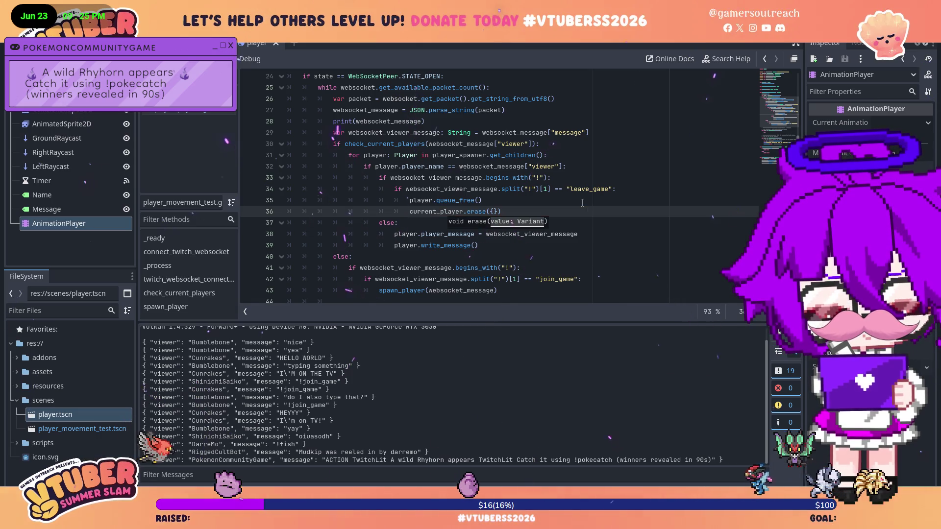
key(BackSpace)
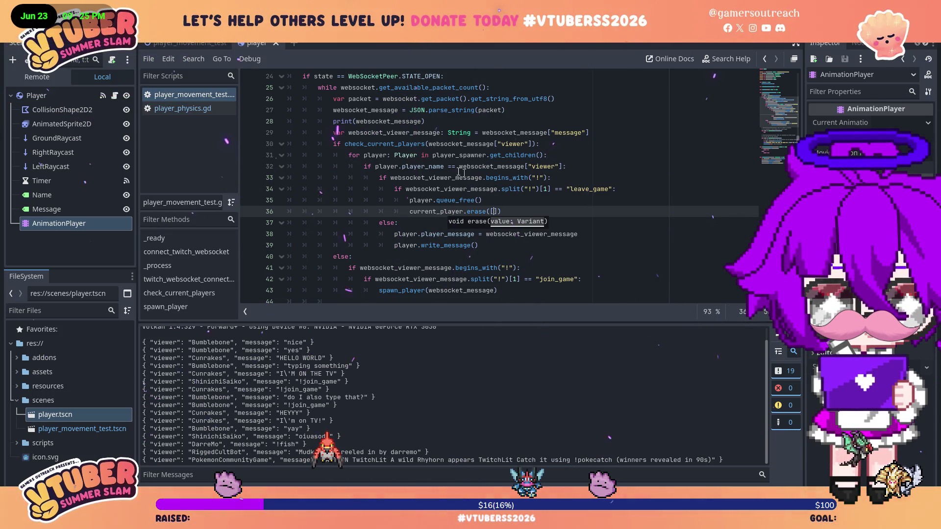
Step: Copy websocket_message["viewer"] from line 32 into erase([]), then save and run the game
double_click(349, 133)
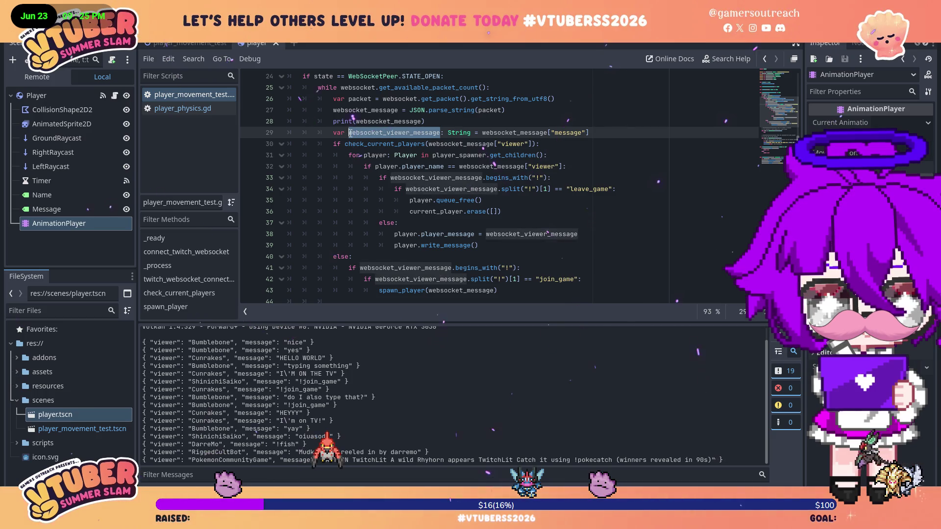
click(561, 167)
drag(561, 166, 461, 170)
key(ctrl+c)
click(494, 211)
key(ctrl+v)
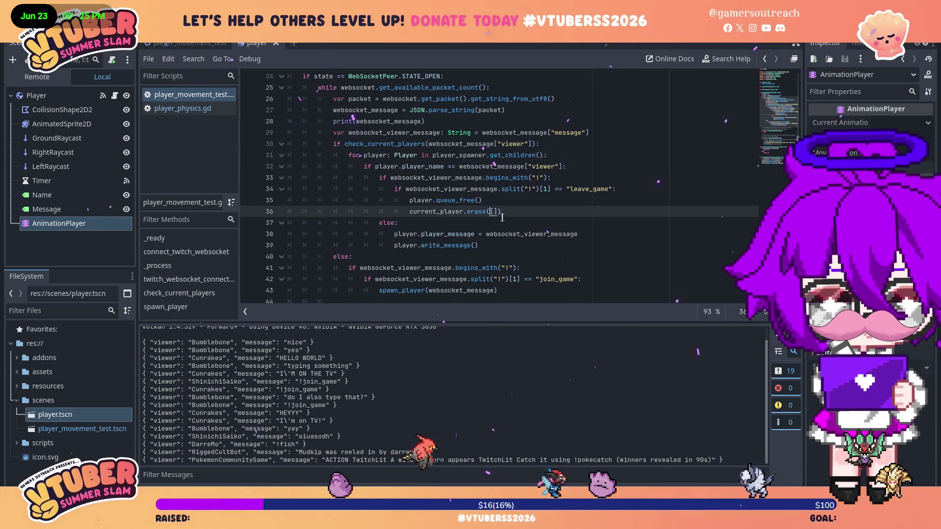
key(ctrl+s)
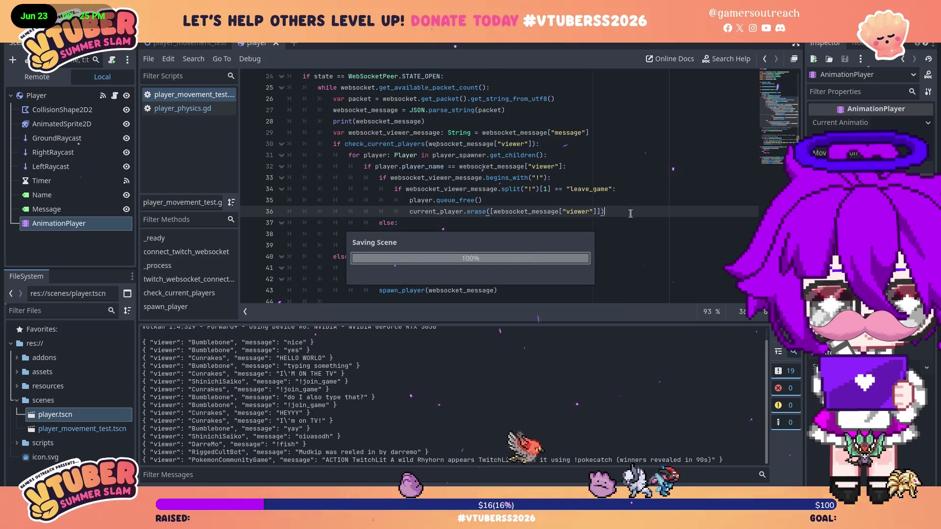
key(F5)
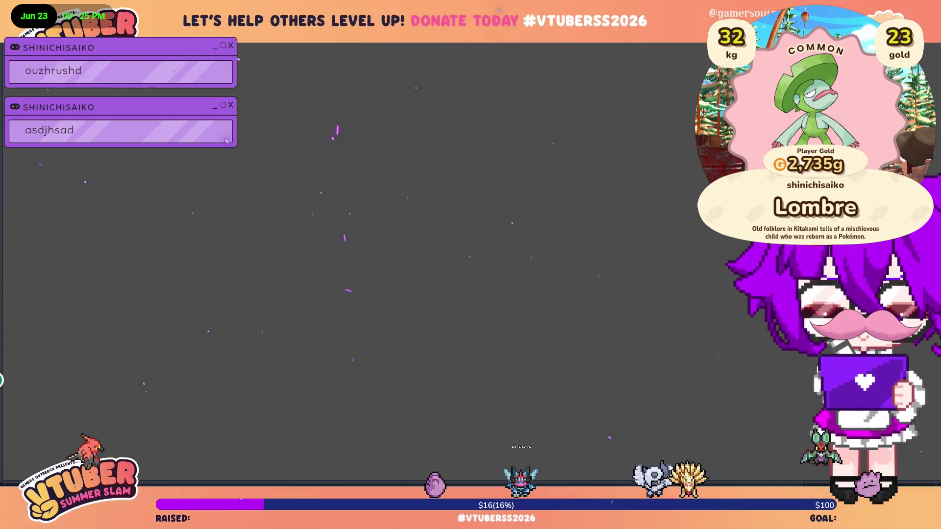
Step: Test joins and leaves, switching between game and editor, then stop the game with F8
key(alt+Tab)
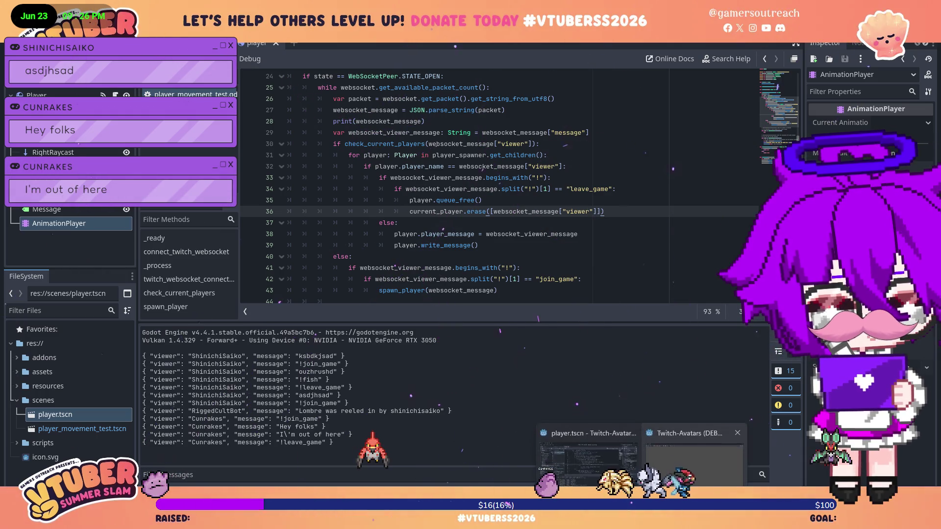
click(588, 429)
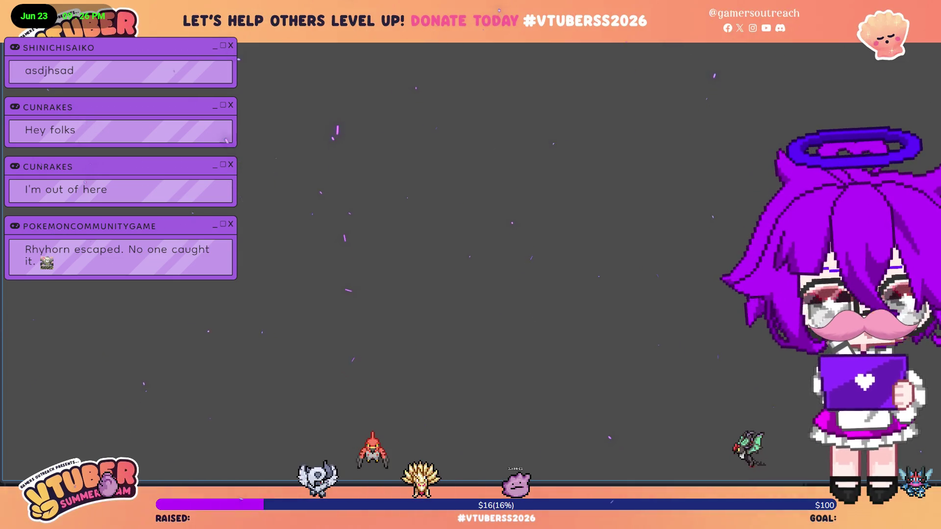
key(F8)
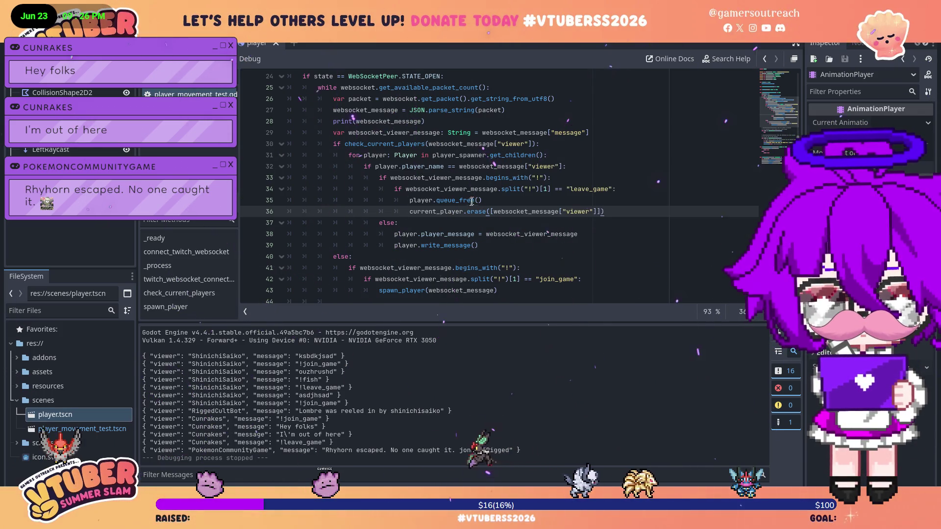
Step: Run the project with F5, then return to the script editor to read the join/leave output
key(F5)
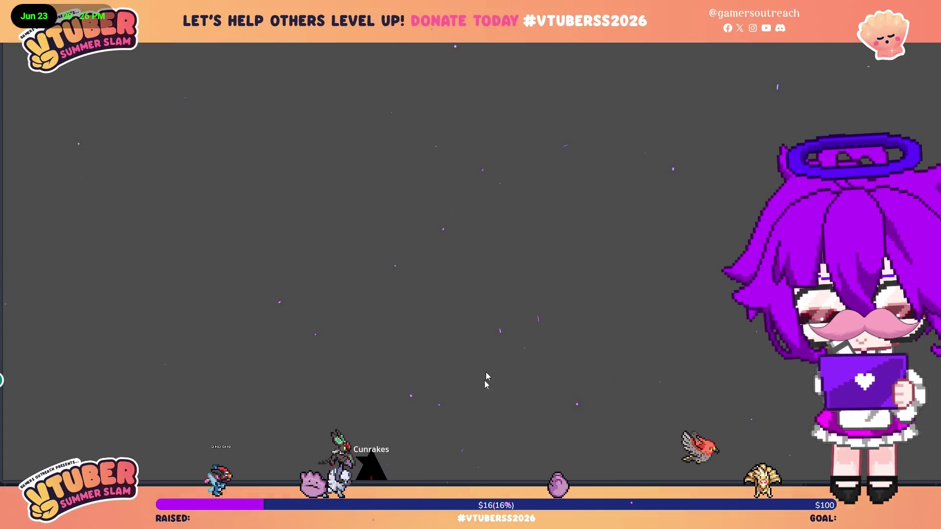
key(alt+Tab)
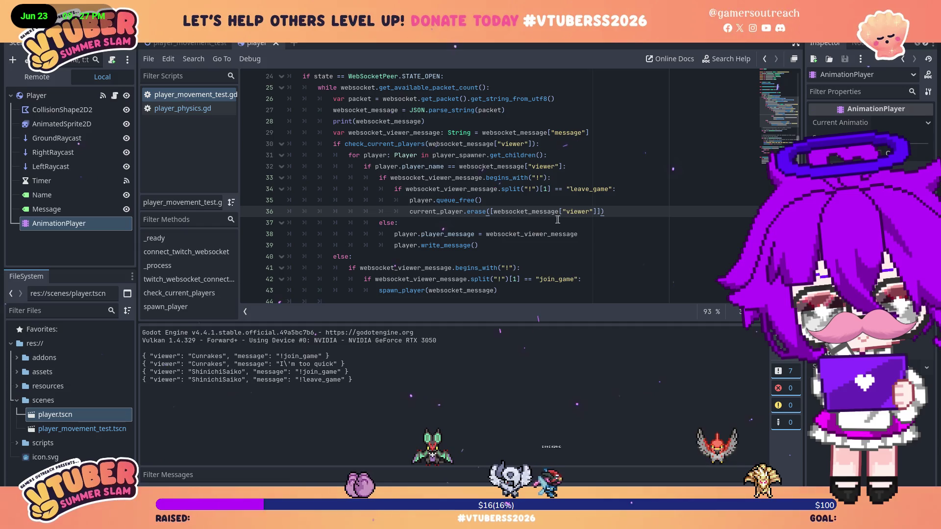
Step: Add print(current_player) on line 37 and run the game to see the list
click(598, 215)
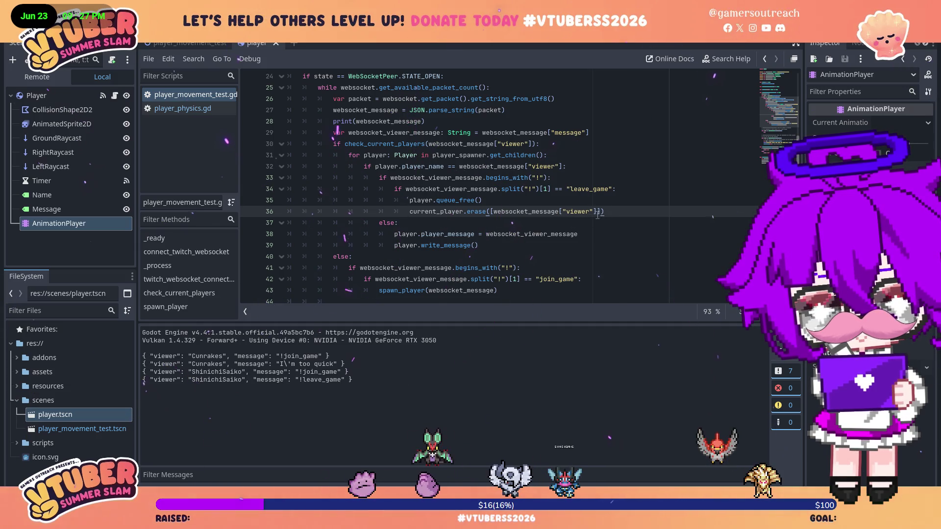
key(Return)
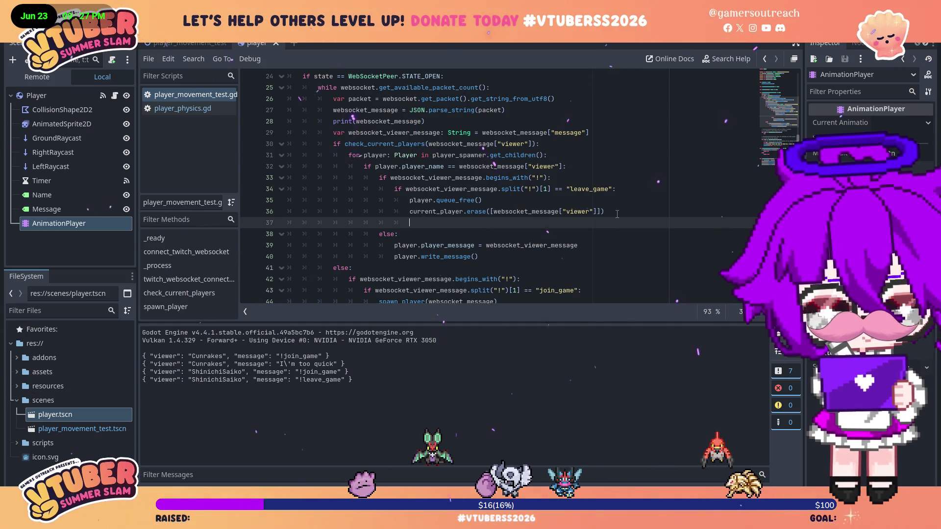
text(rint(cu)
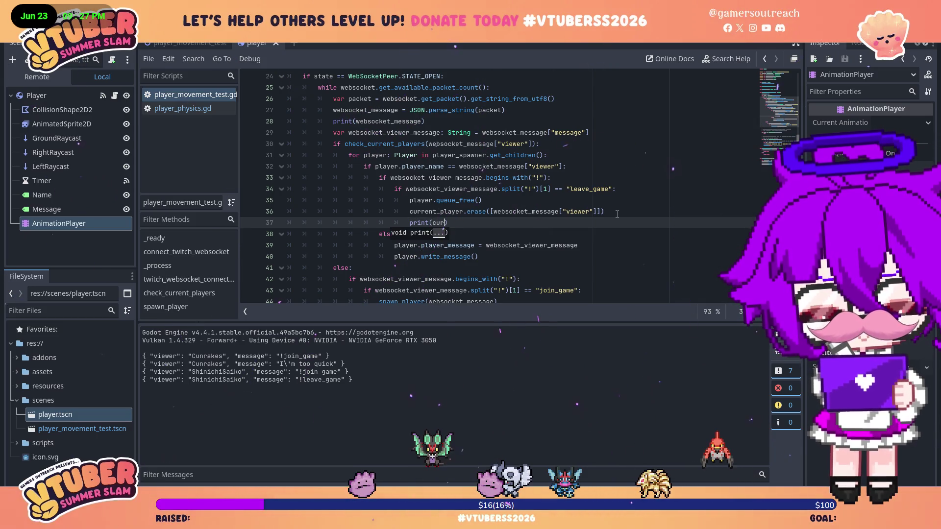
text(rre)
key(Return)
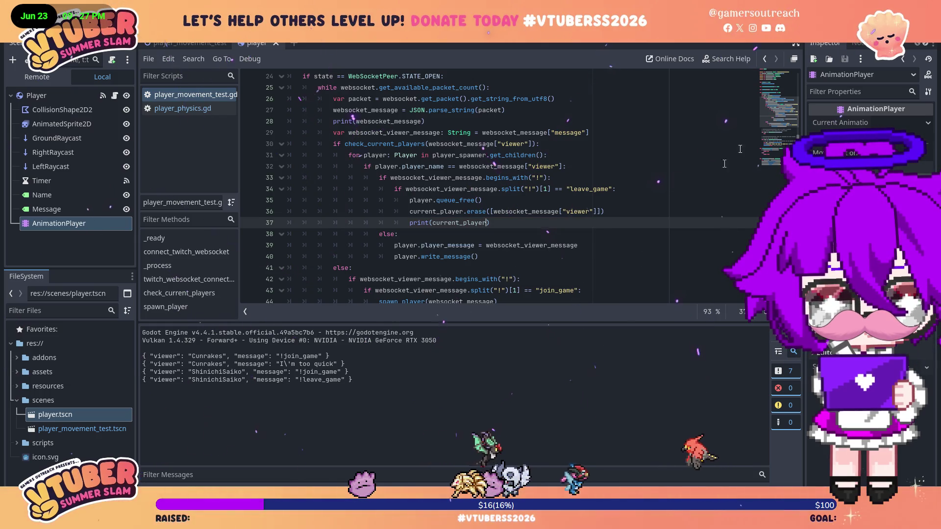
key(F5)
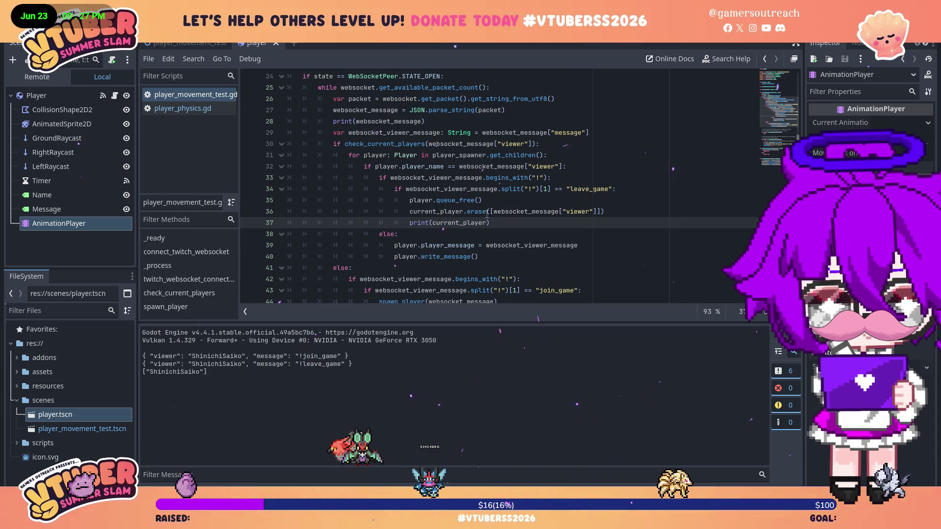
Step: Delete erase from line 36 and retype the period to browse array methods
key(Up)
key(BackSpace)
key(BackSpace)
key(BackSpace)
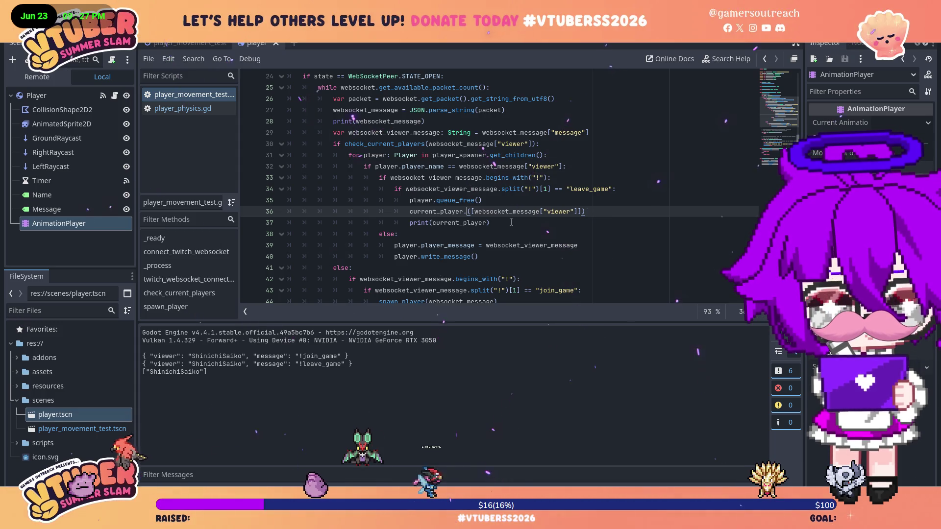
key(BackSpace)
text(.)
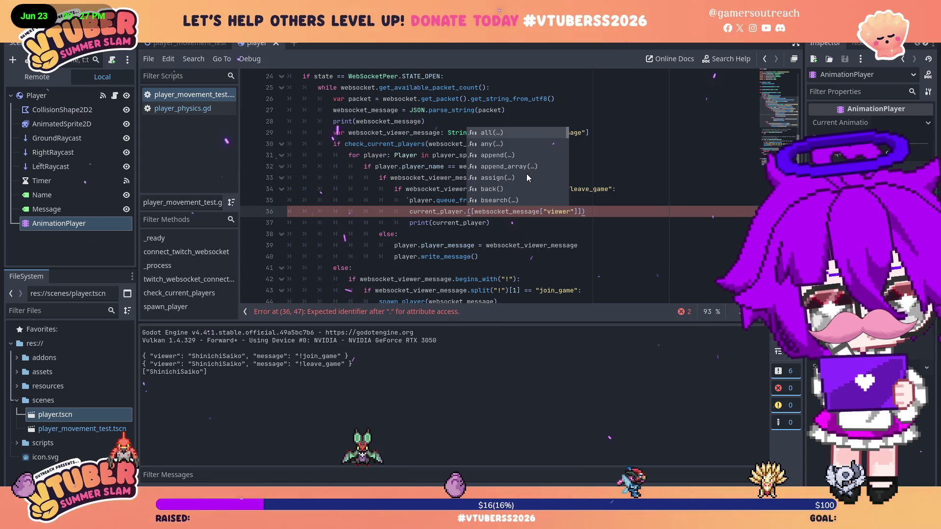
scroll(526, 174, down, 7)
scroll(527, 175, down, 5)
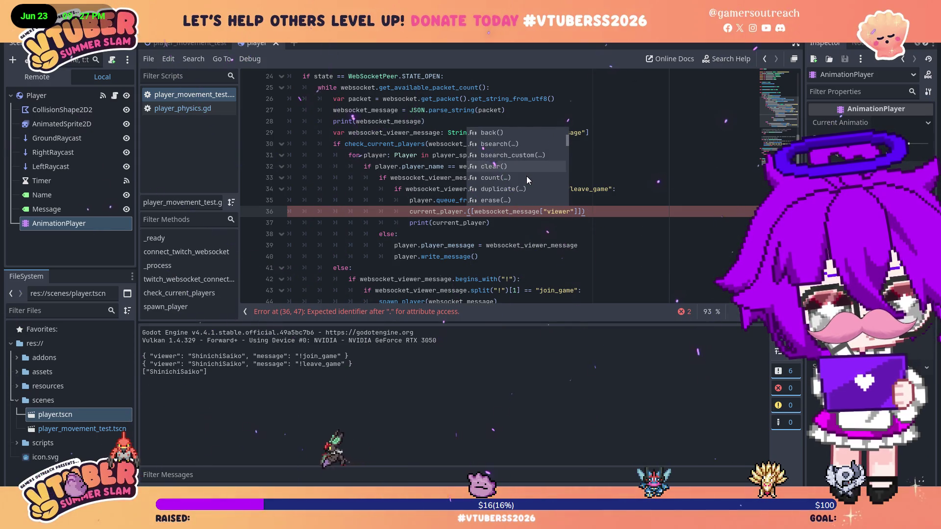
scroll(526, 175, down, 9)
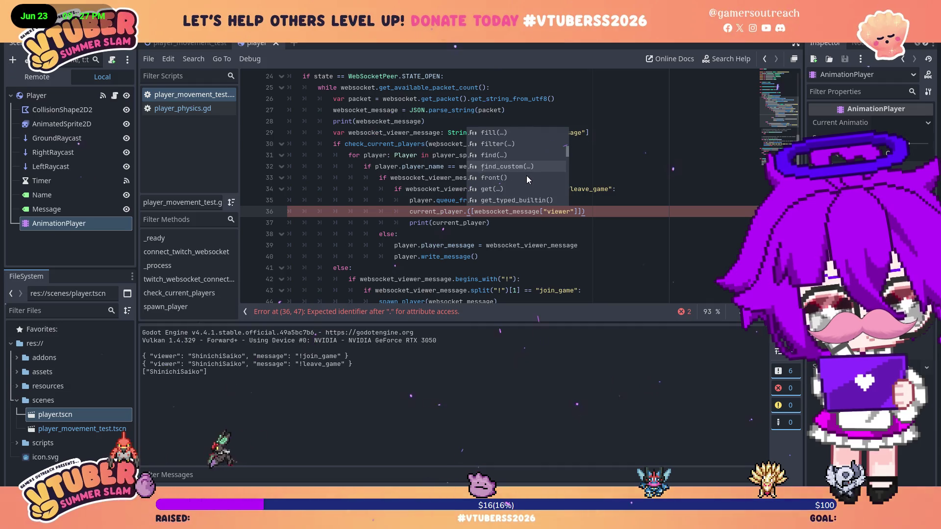
Step: Choose remove_at from the method list and start its argument with current_player
scroll(527, 175, down, 9)
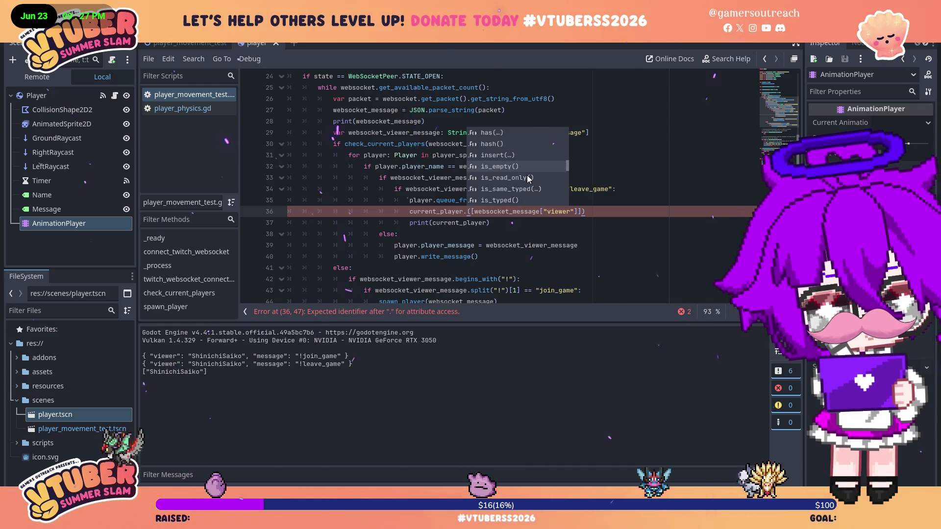
scroll(528, 175, down, 3)
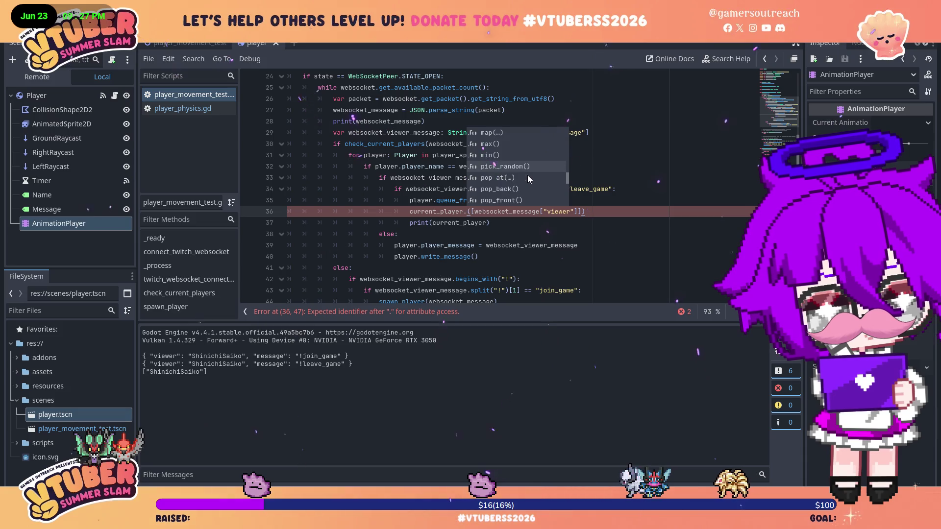
scroll(512, 170, down, 5)
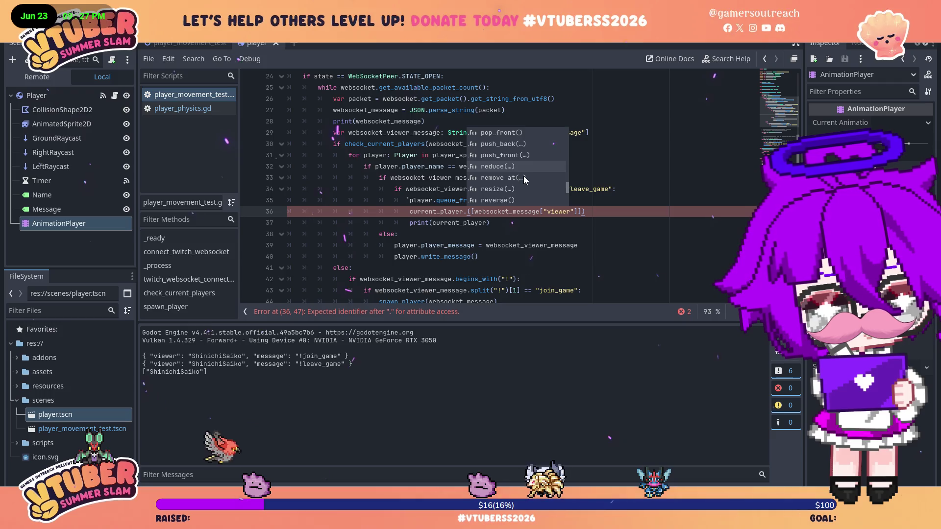
scroll(523, 176, down, 1)
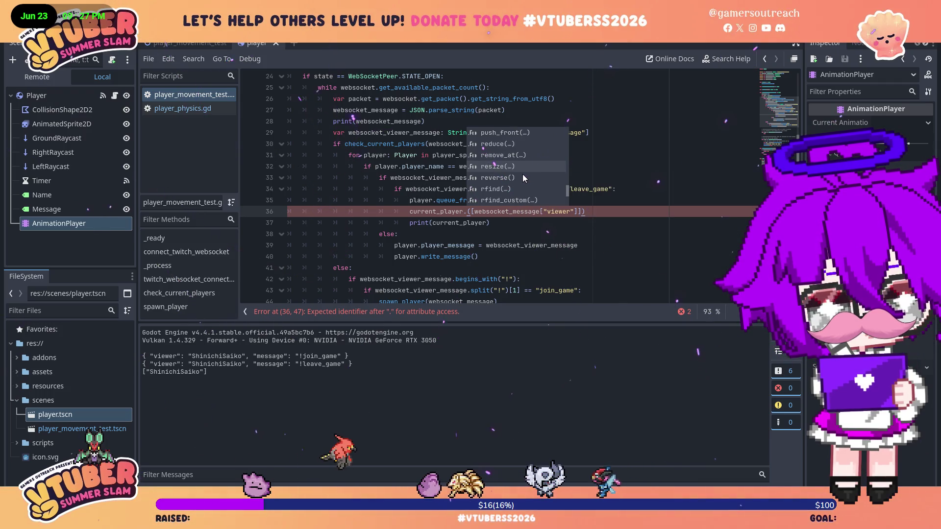
scroll(522, 174, down, 1)
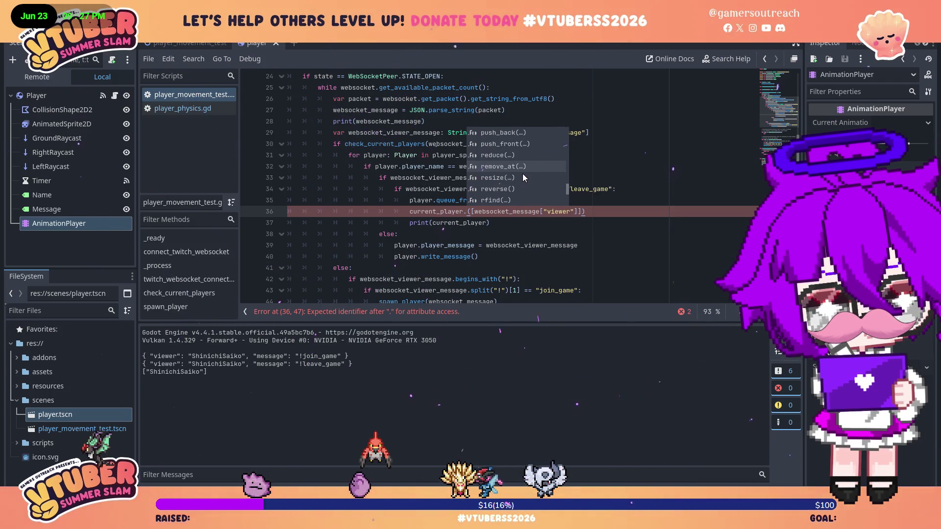
scroll(522, 171, up, 1)
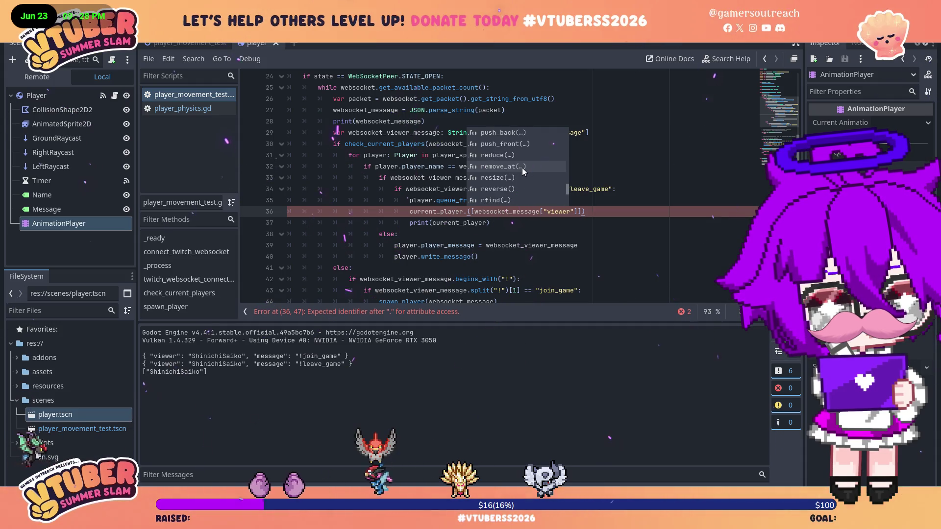
click(523, 168)
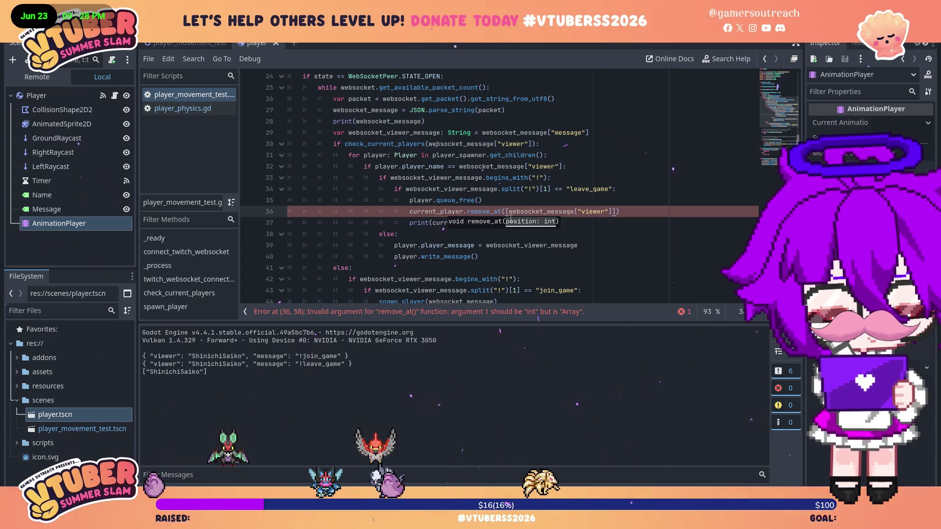
text(curre)
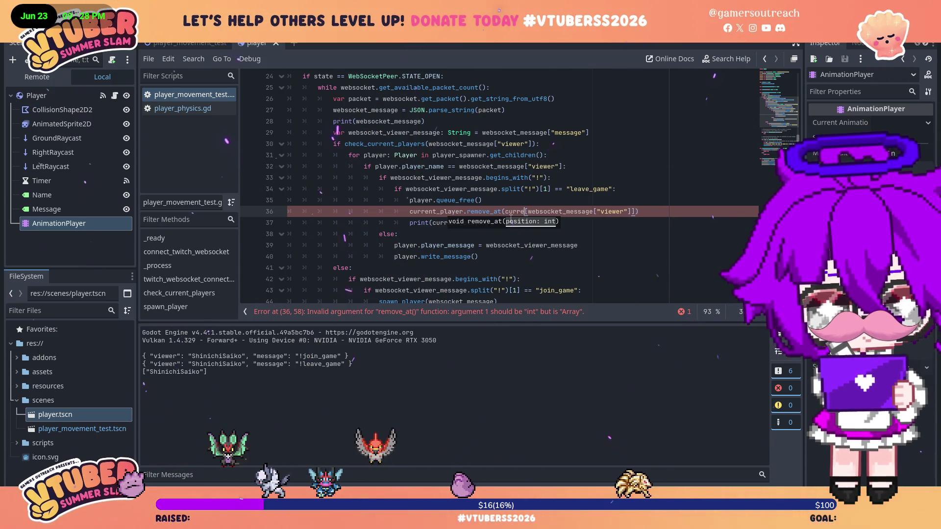
key(Return)
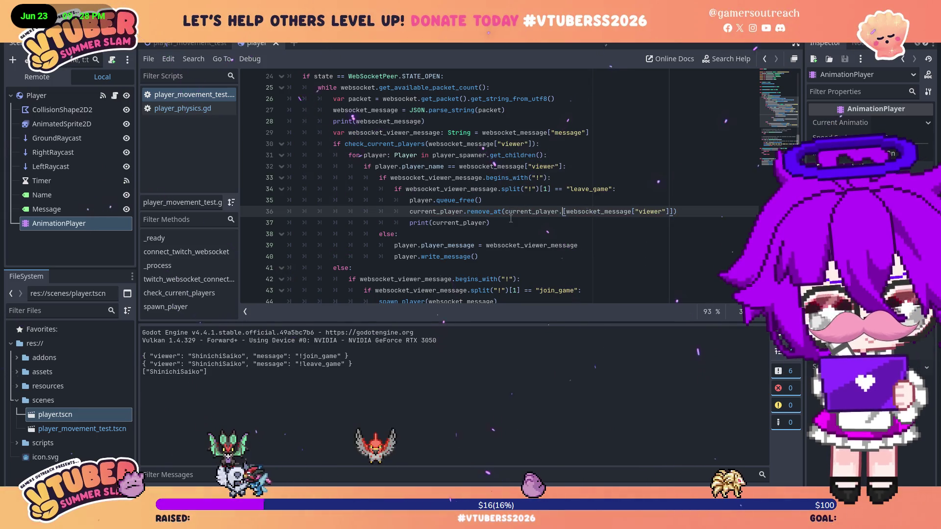
Step: Insert find(), fix the parentheses on line 36, and save the script
key(Down)
key(Down)
key(Down)
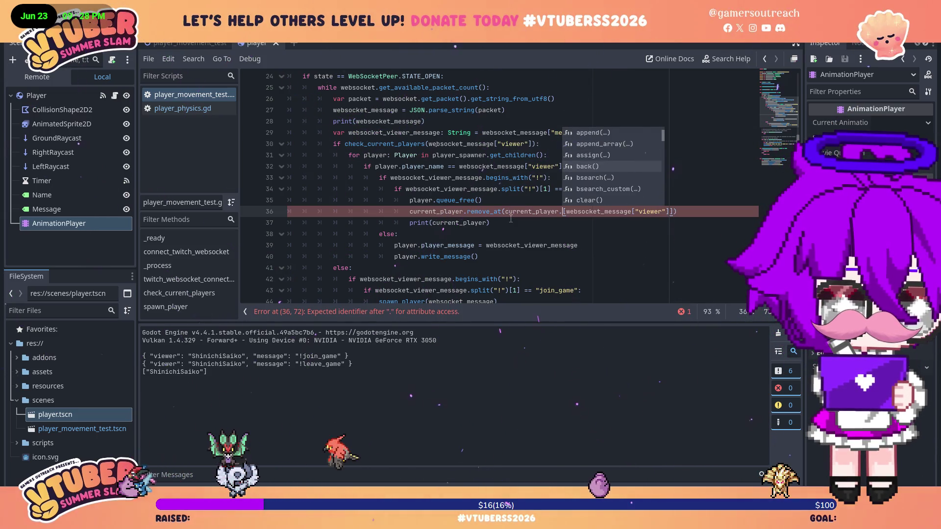
key(Down)
key(Down)
key(Down)
key(Down)
key(Down)
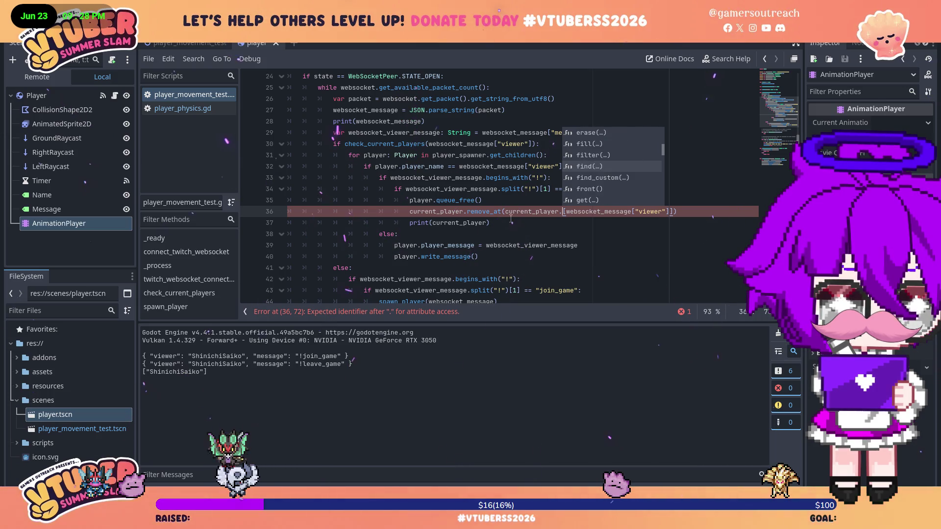
key(Return)
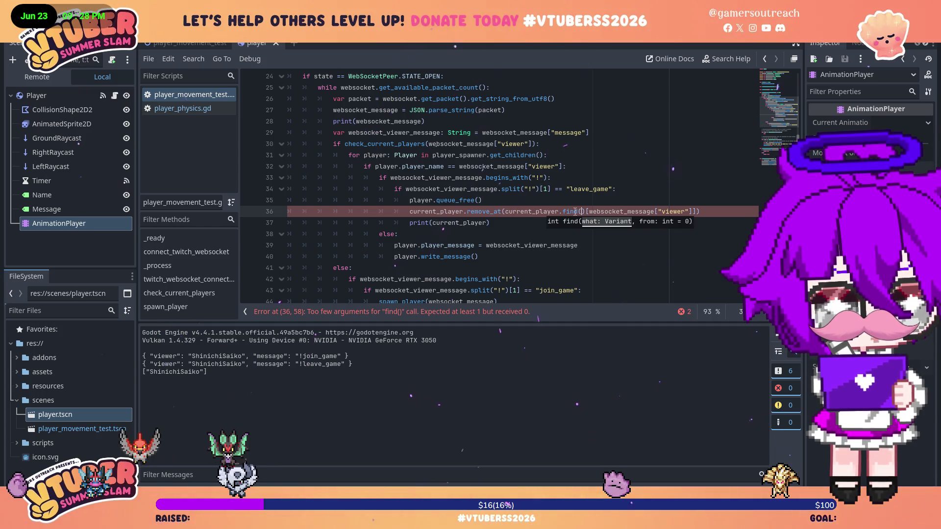
mouse_move(576, 211)
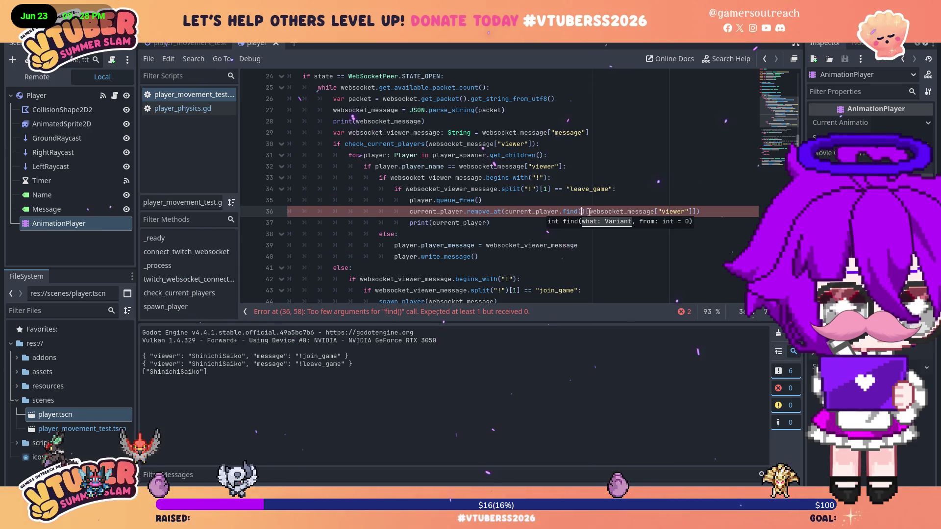
key(Delete)
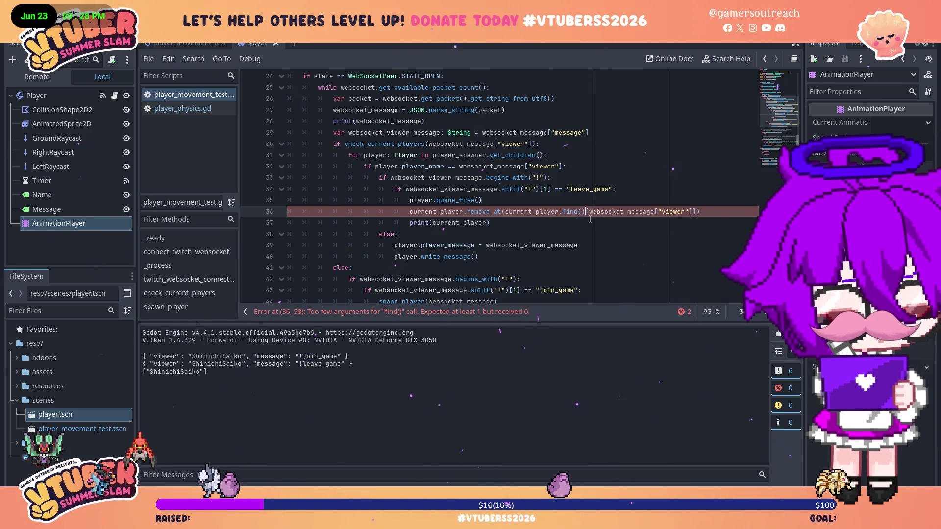
click(702, 212)
text())
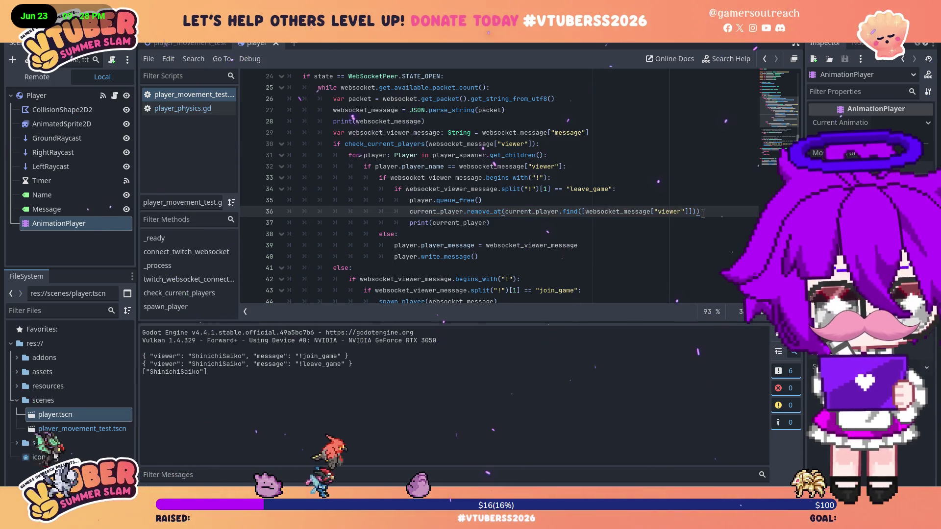
key(ctrl+s)
Step: Run the game, note the index -1 out-of-bounds error, and return to the Output log
key(F5)
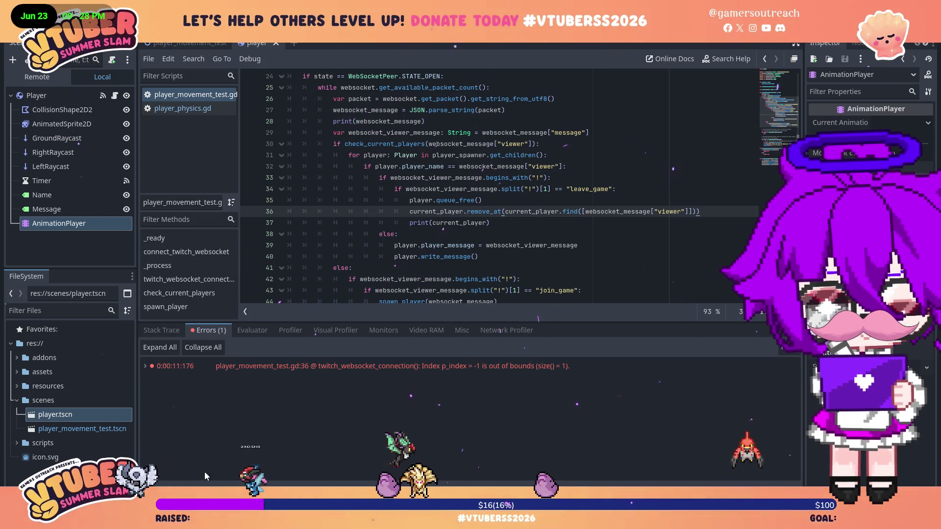
click(162, 492)
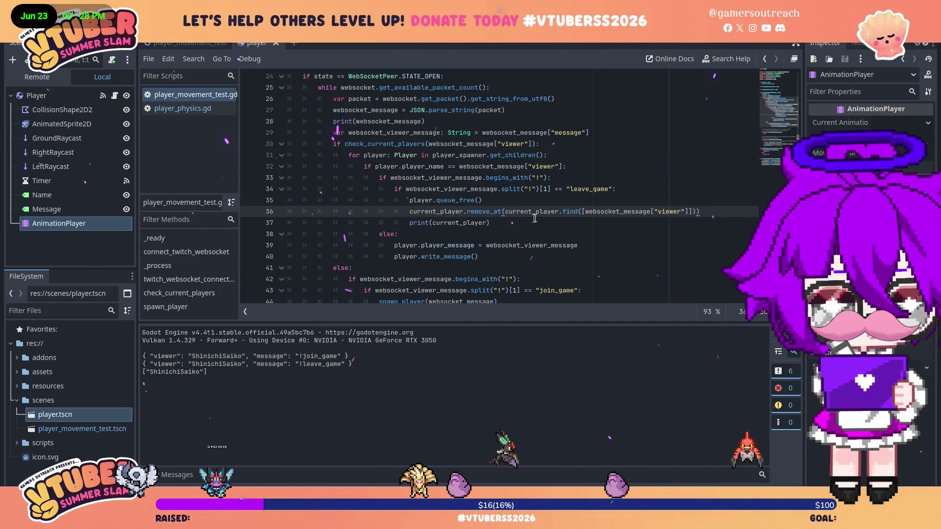
click(601, 200)
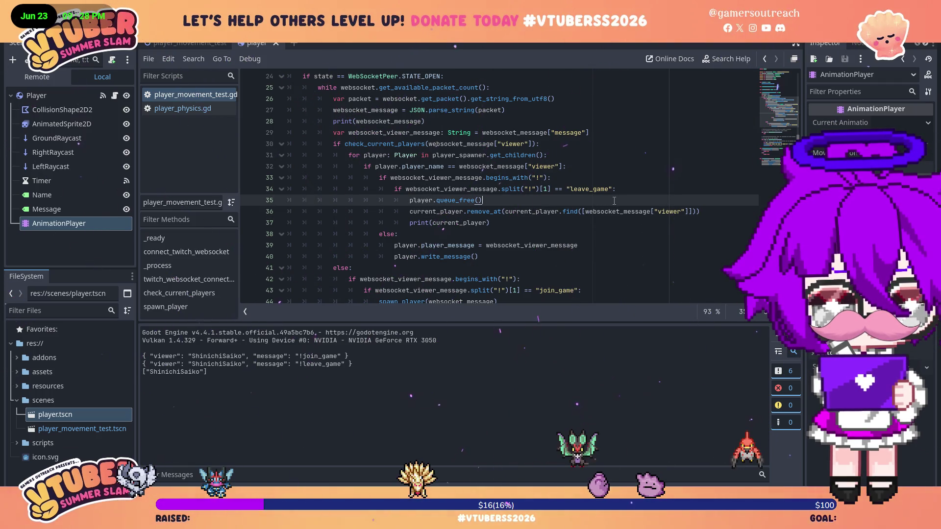
click(703, 212)
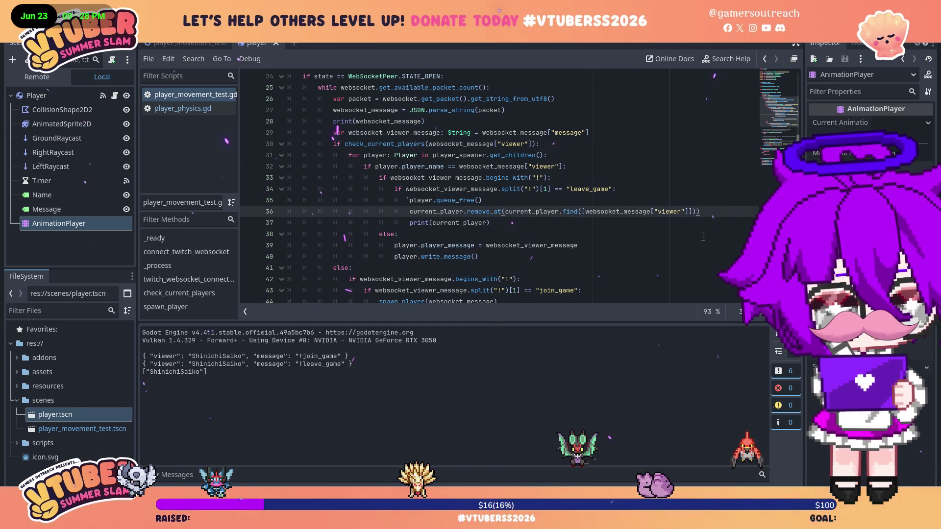
Step: Add print(websocket_message["viewer"]) on line 37, comment out line 36, and save
key(Return)
text(print()
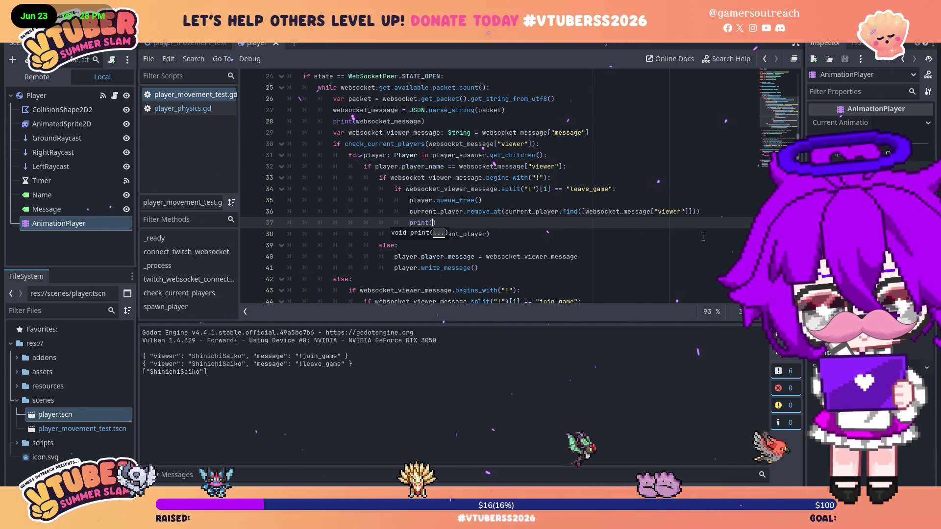
drag(689, 211, 586, 212)
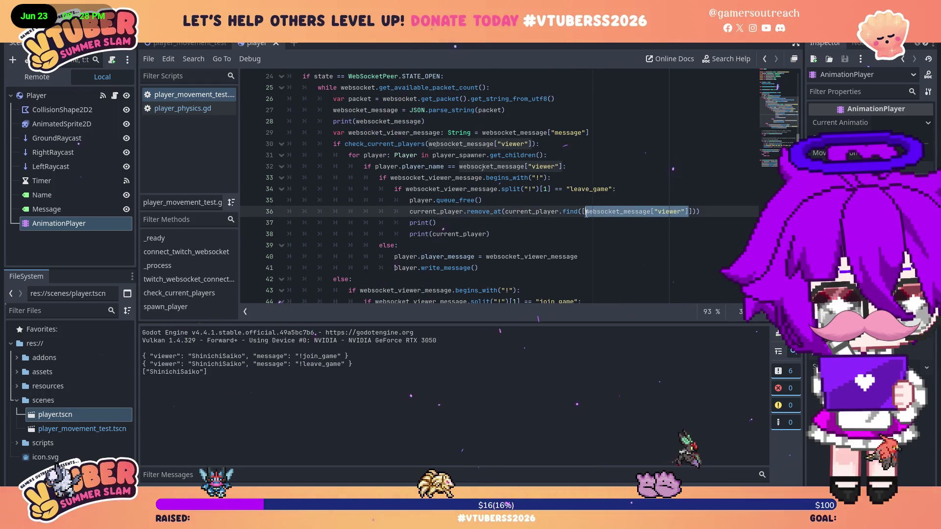
key(ctrl+c)
key(Down)
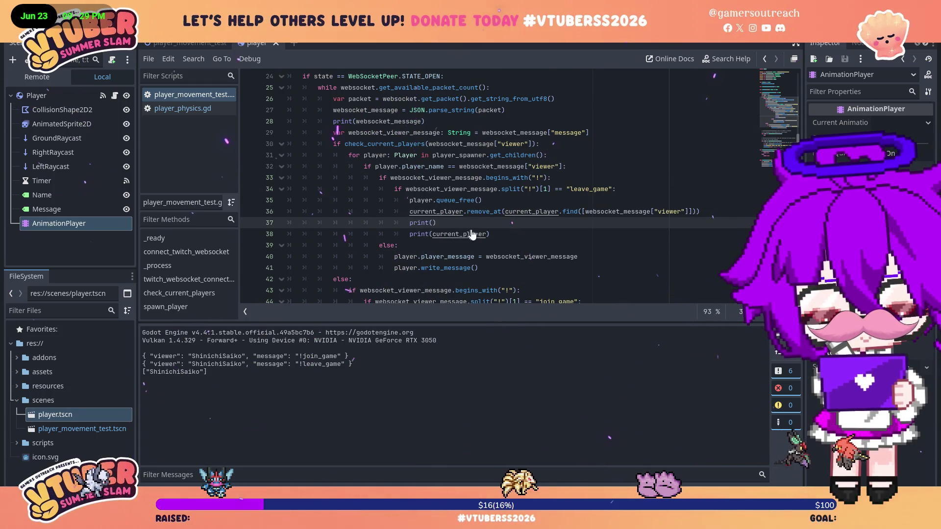
drag(696, 212, 614, 217)
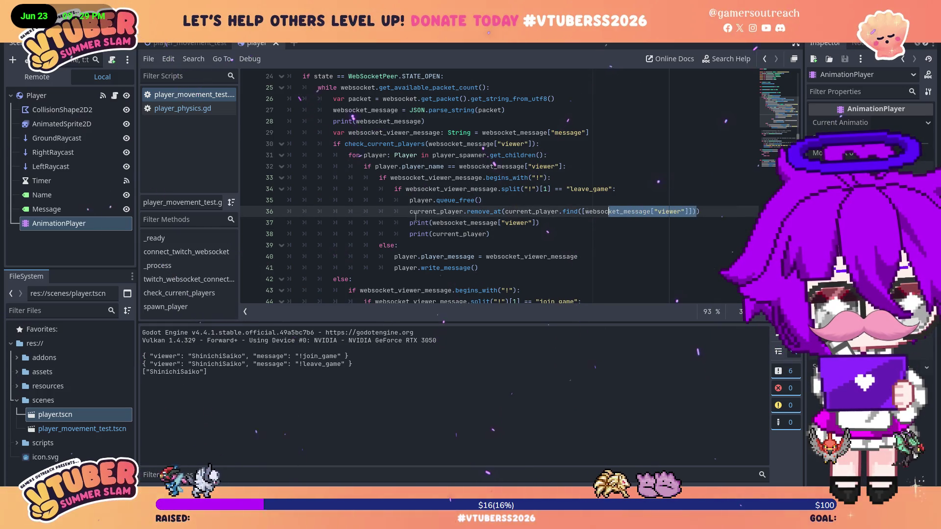
click(410, 212)
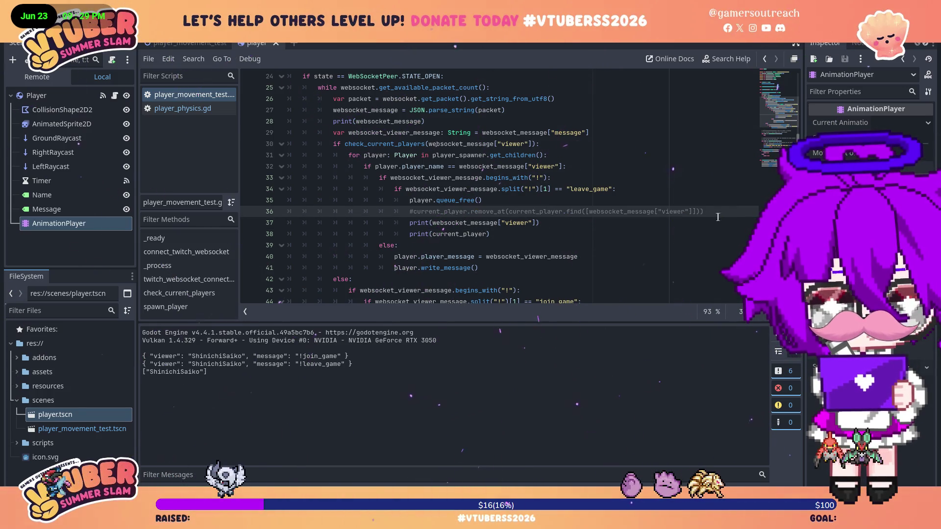
key(ctrl+s)
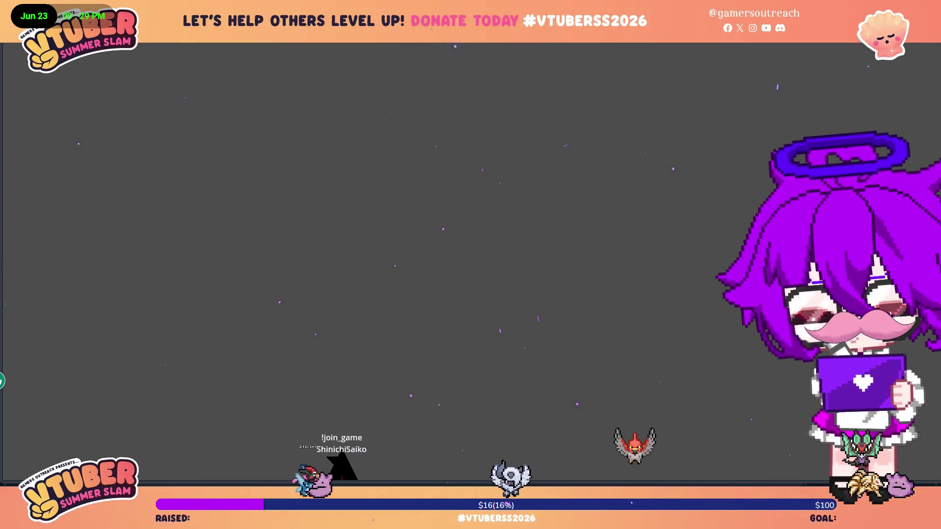
Step: Close the game, uncomment the remove_at line, and view the Array find() documentation
key(alt+F4)
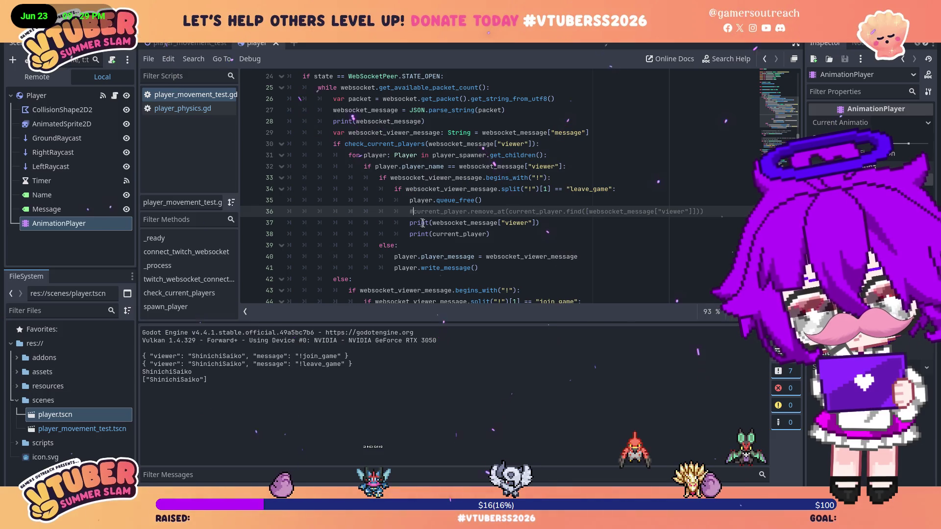
key(BackSpace)
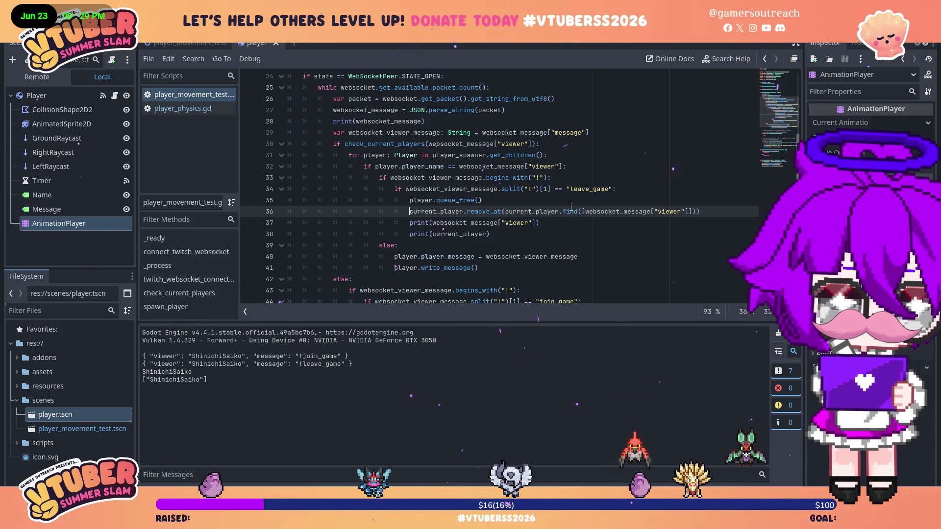
ctrl+click(571, 211)
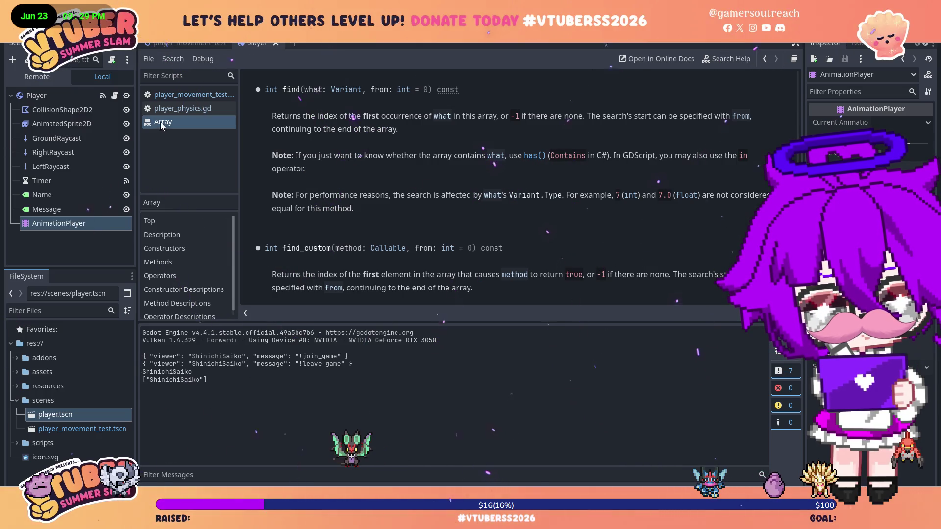
click(196, 95)
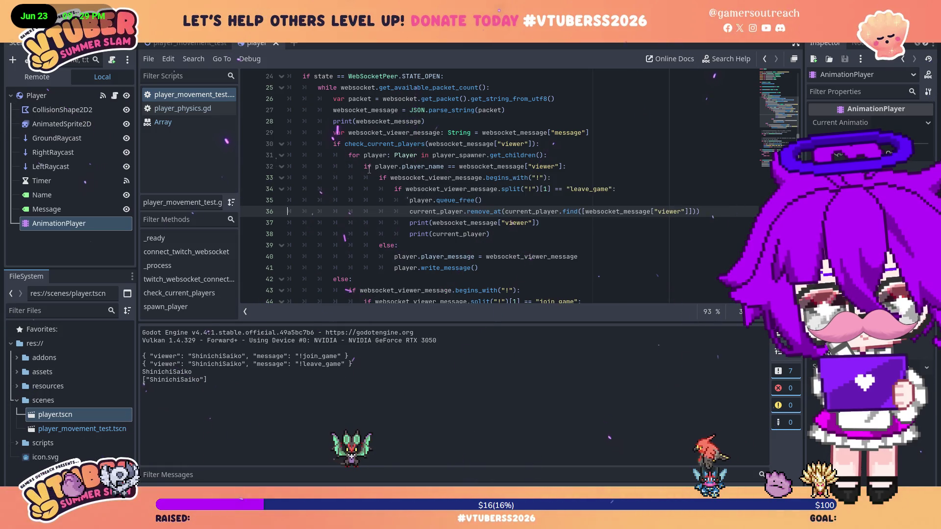
scroll(369, 169, down, 1)
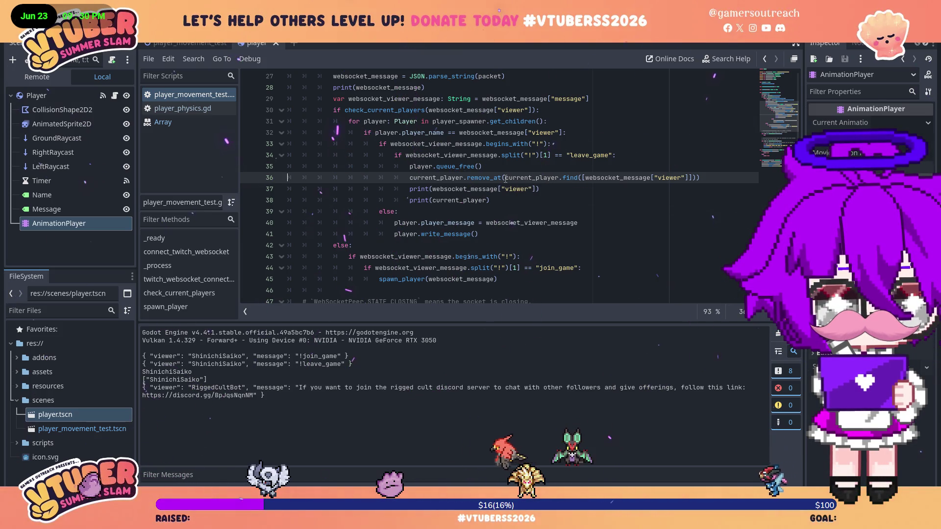
drag(506, 177, 703, 180)
Step: Comment out line 36, add print(current_player.find([websocket_message["viewer"]])) on line 37, and save
key(ctrl+k)
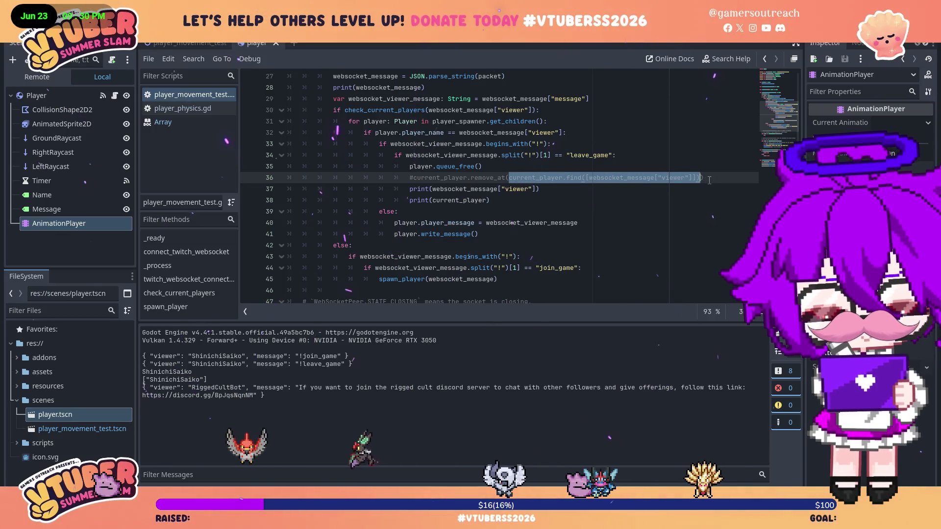
click(709, 180)
key(Return)
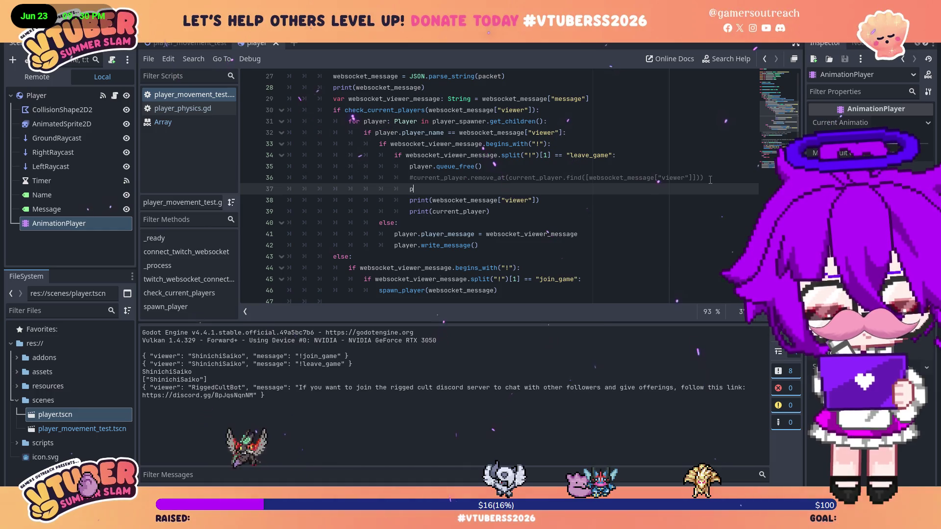
text(rint)
key(Return)
key(ctrl+v)
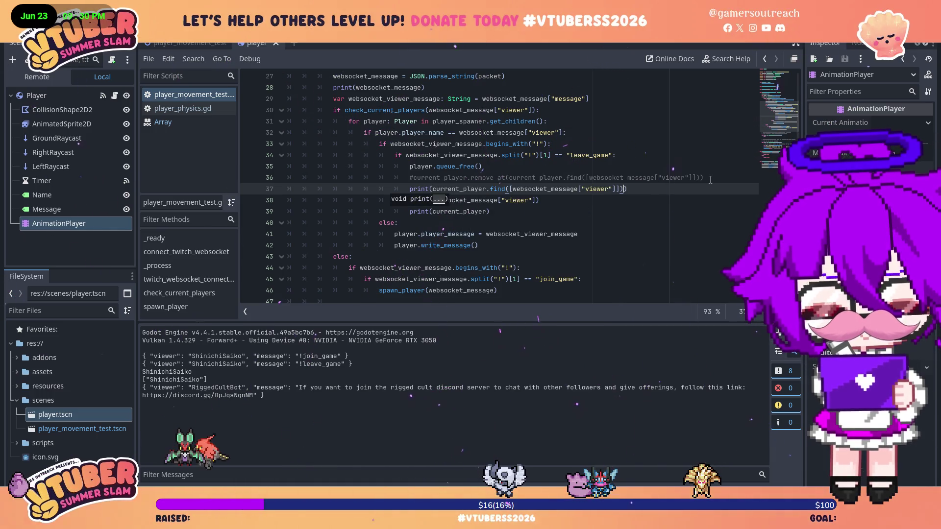
text())
click(658, 195)
key(ctrl+s)
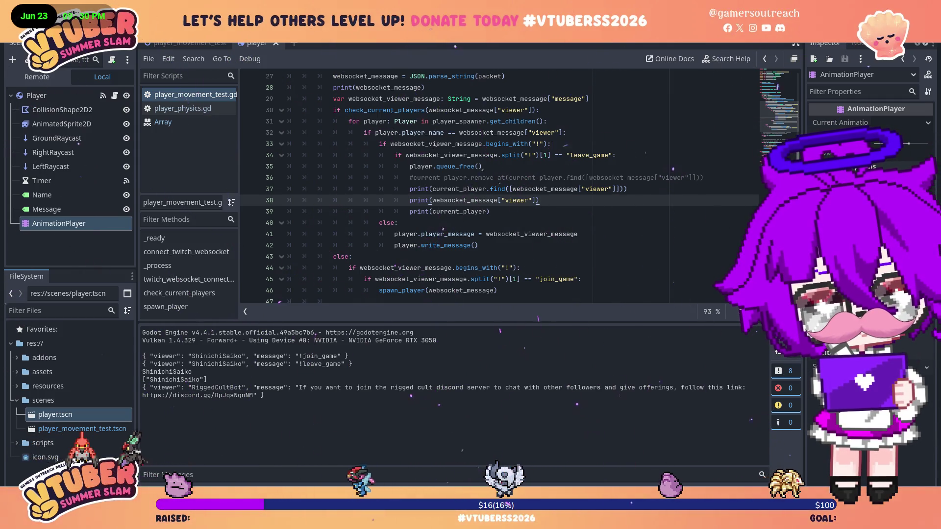
Step: Run the game and confirm the find result prints -1 in the Output log
key(F5)
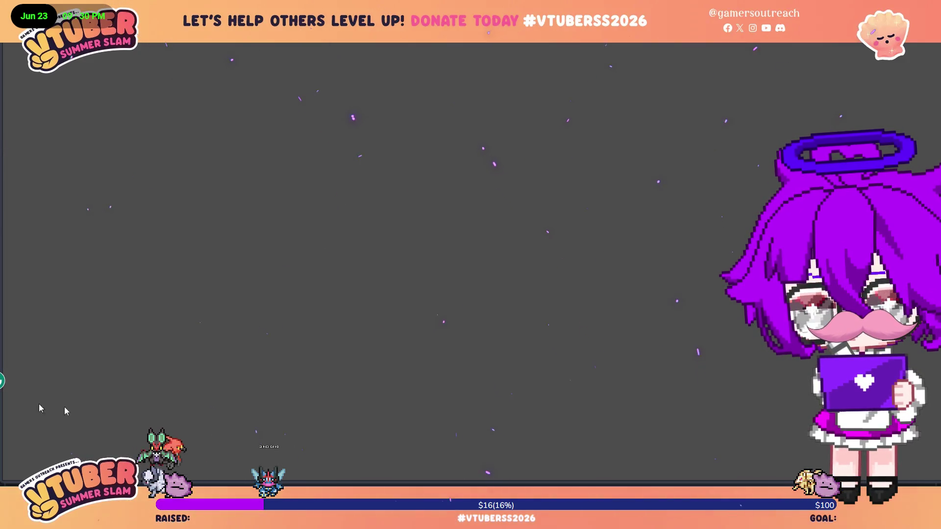
key(alt+Tab)
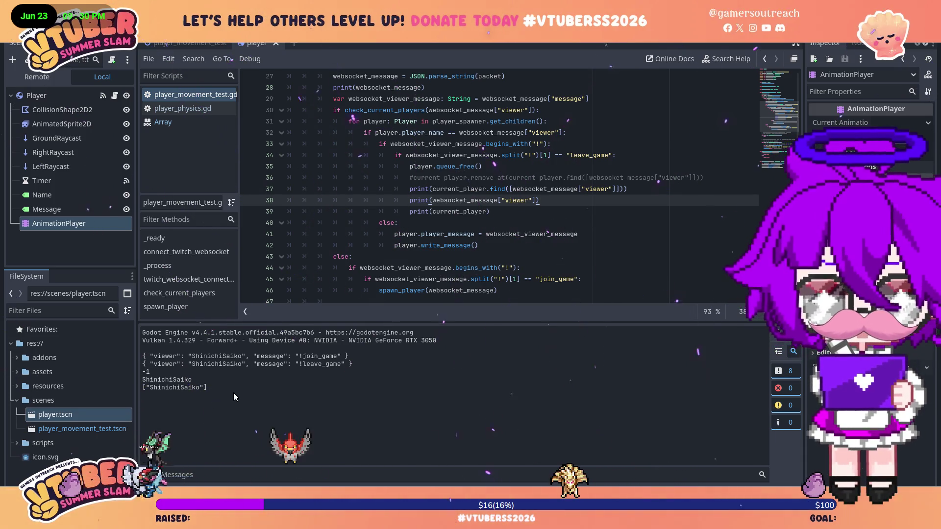
double_click(187, 389)
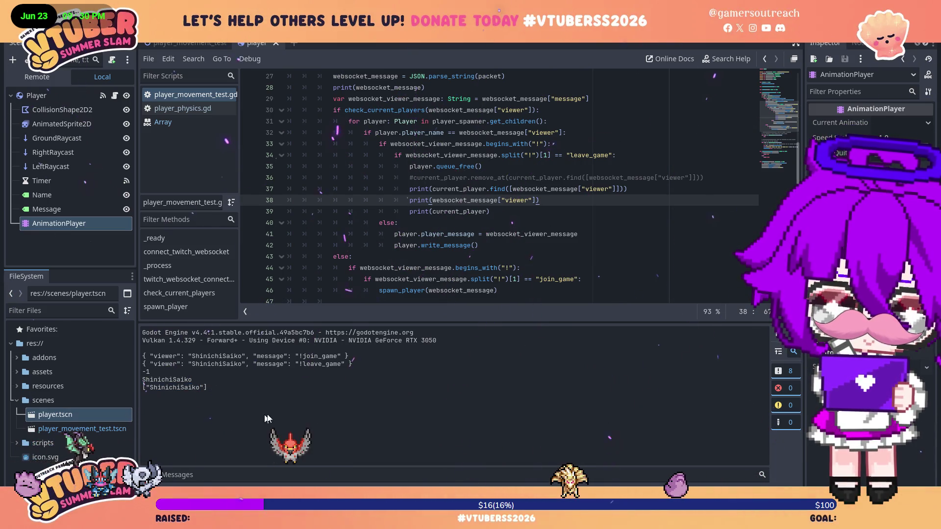
click(290, 413)
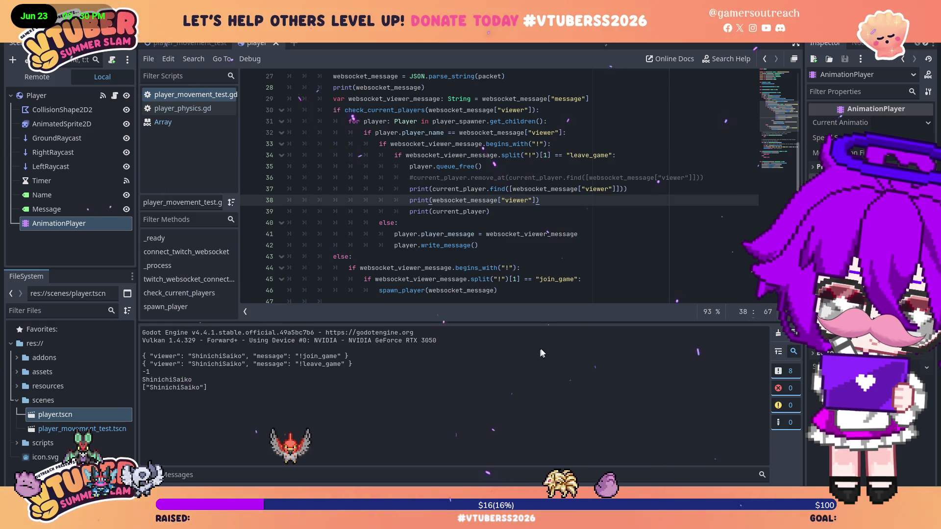
click(504, 190)
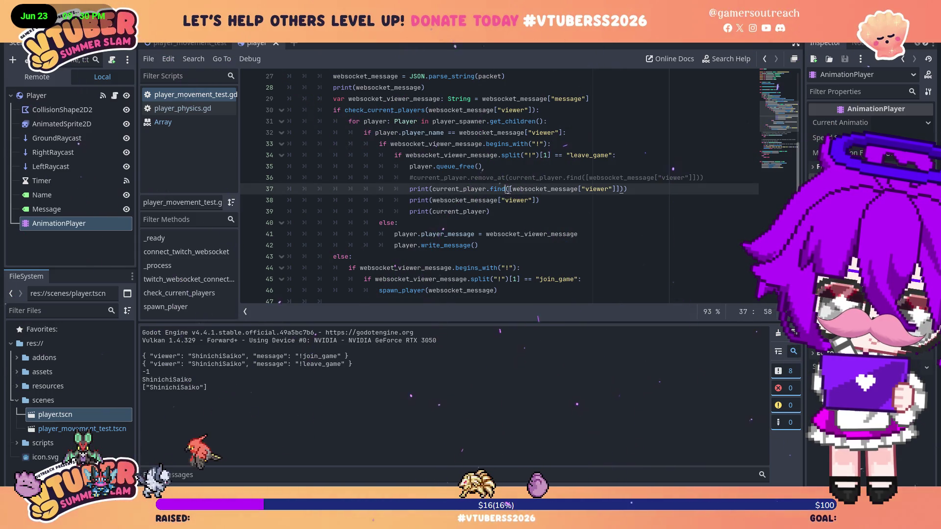
Step: Replace find with has on line 37 and save the script
key(BackSpace)
key(BackSpace)
key(BackSpace)
text(has)
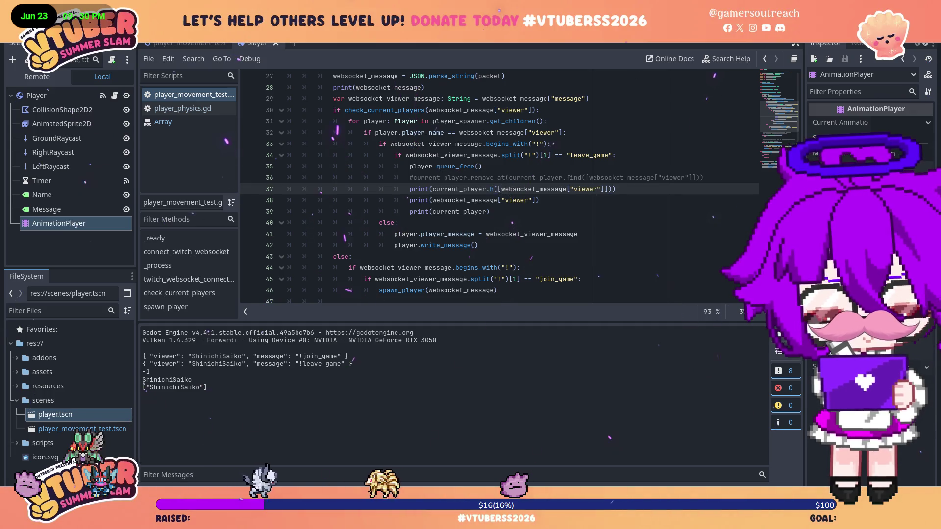
key(Escape)
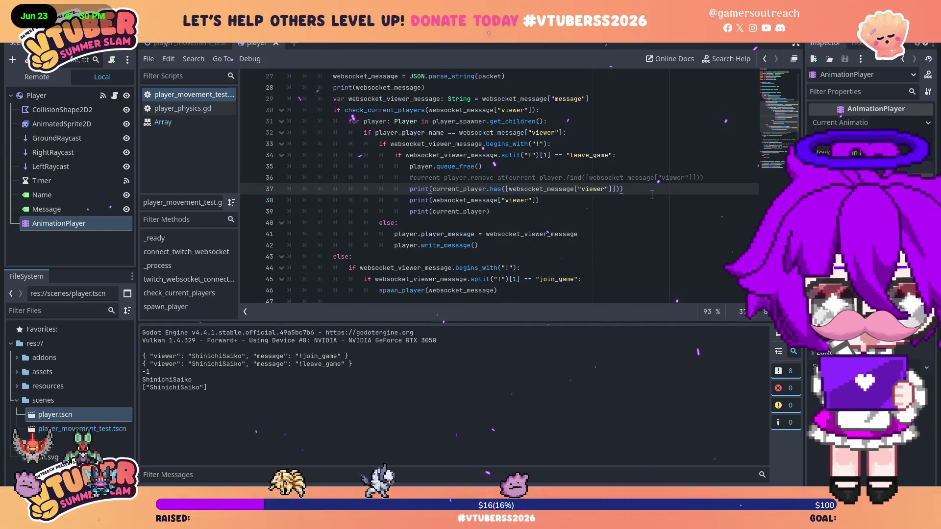
key(ctrl+s)
Step: Review the script, run the project to test the has() check, then switch back
scroll(559, 187, up, 1)
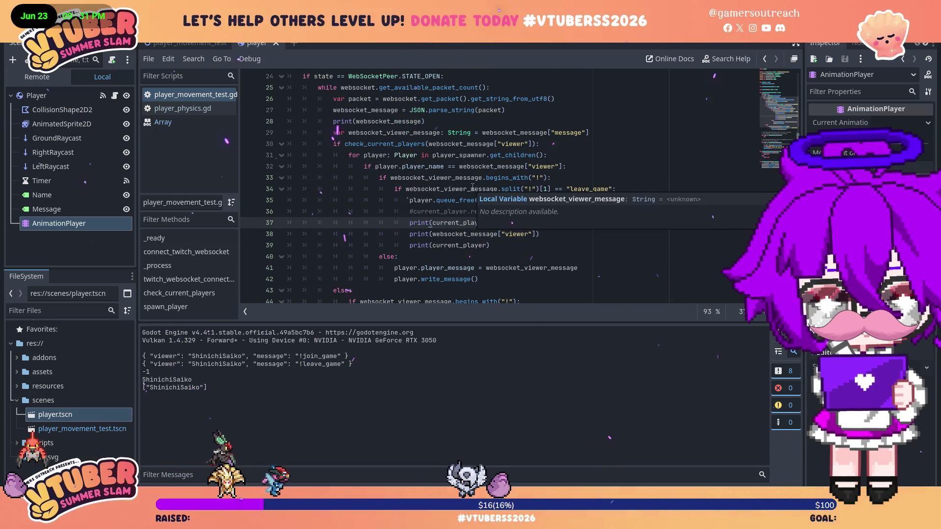
scroll(424, 200, down, 1)
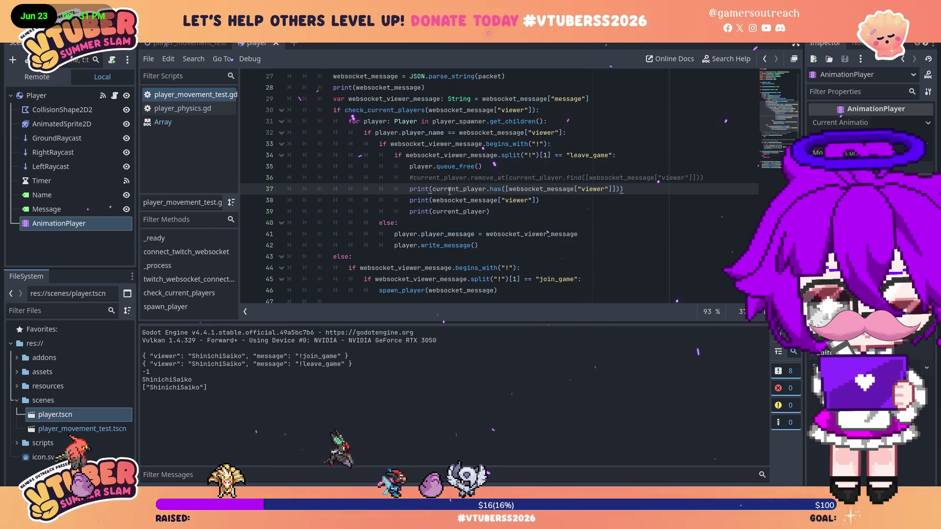
scroll(456, 191, down, 1)
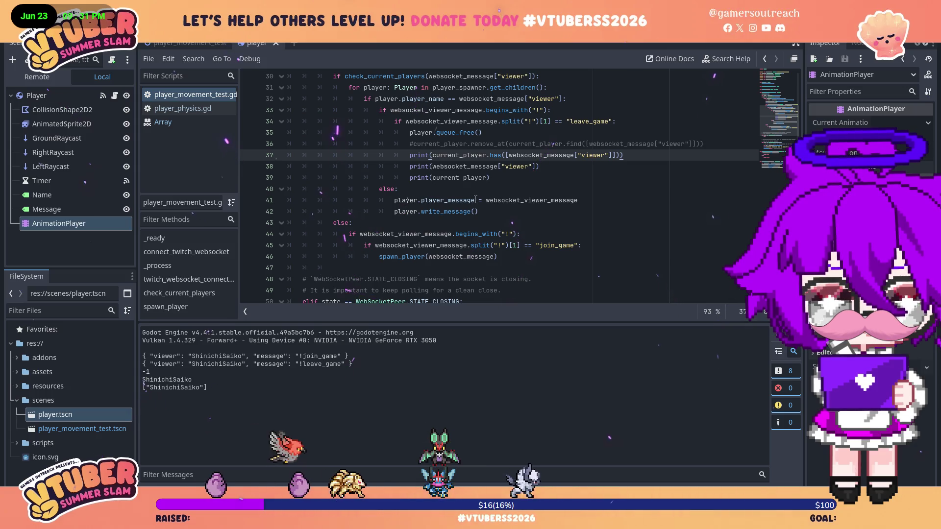
scroll(474, 199, up, 1)
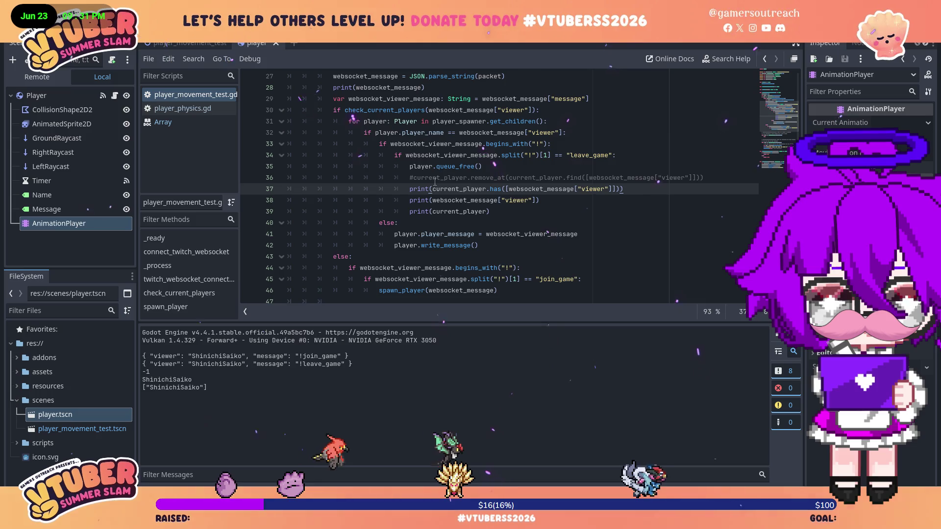
scroll(435, 181, up, 1)
scroll(439, 182, down, 5)
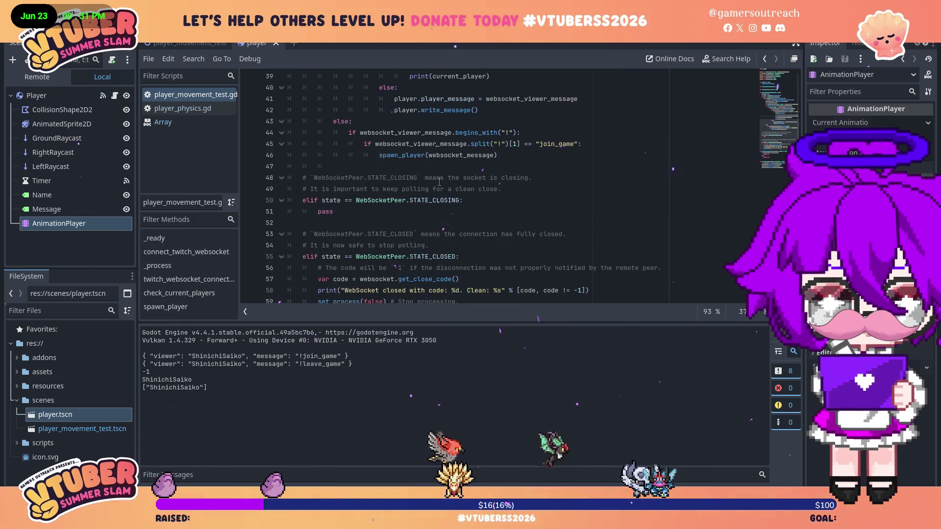
scroll(383, 219, down, 5)
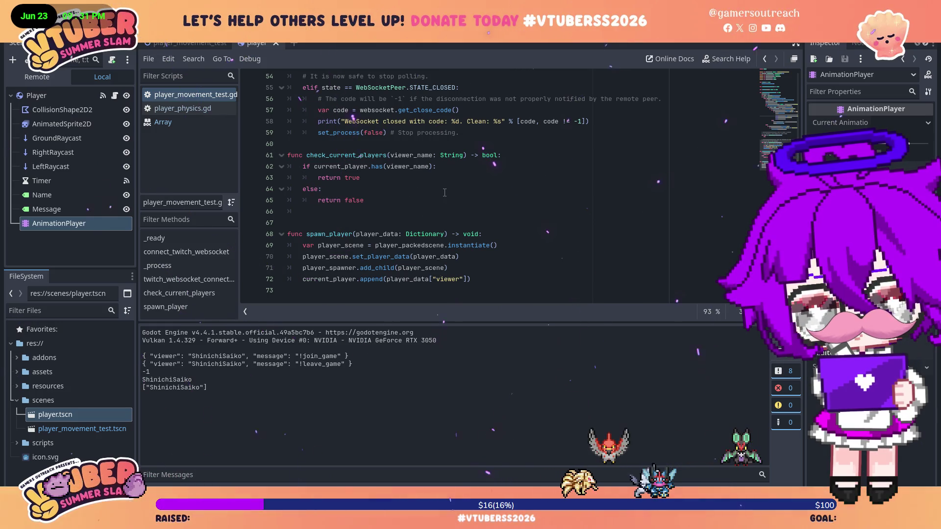
scroll(444, 193, up, 10)
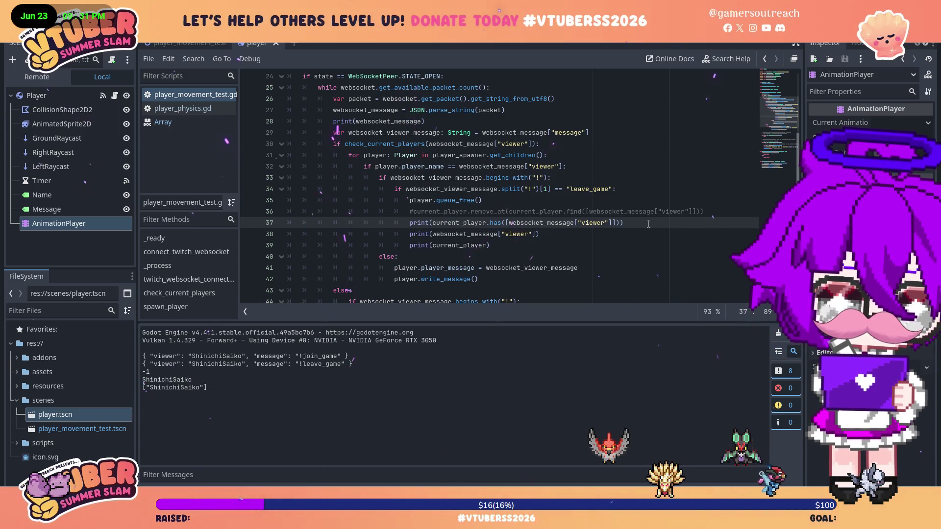
key(F5)
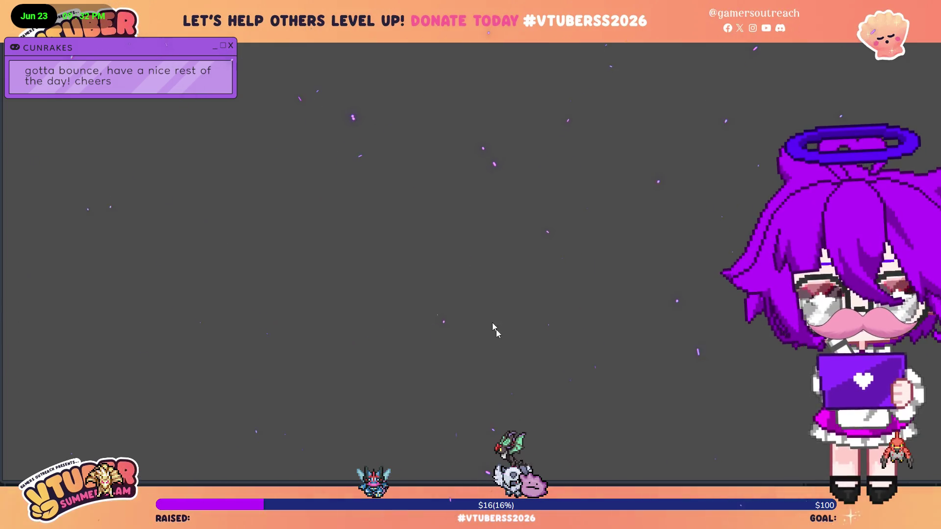
key(alt+Tab)
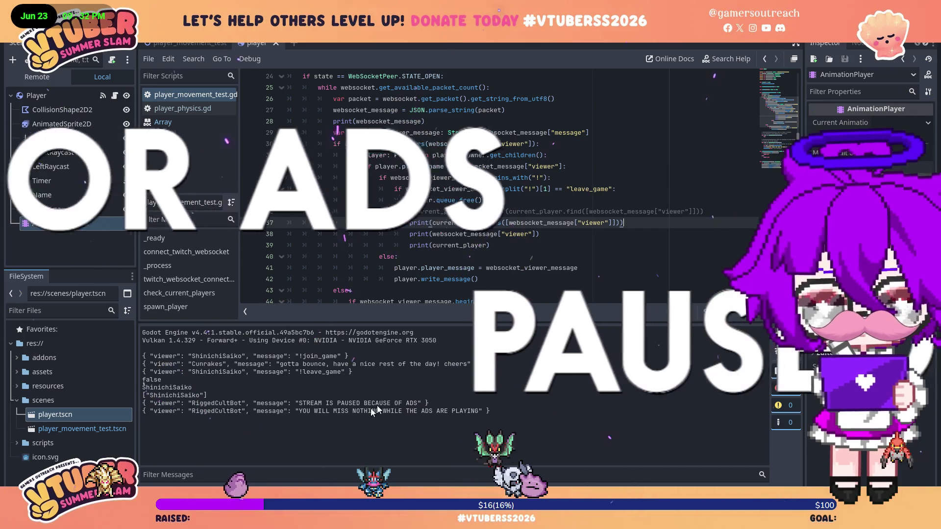
Step: Review the script and start fixing the mismatched bracket around line 37's str() viewer lookup
scroll(585, 241, down, 1)
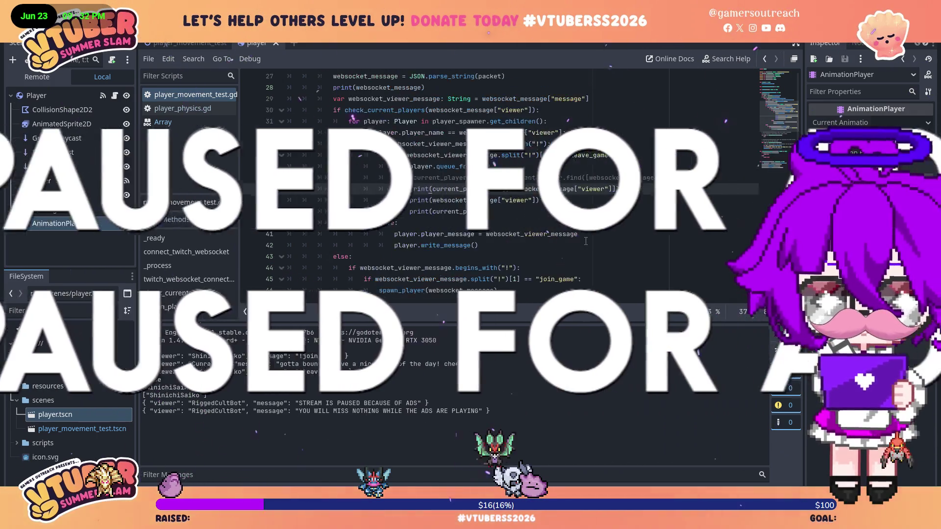
scroll(585, 241, down, 5)
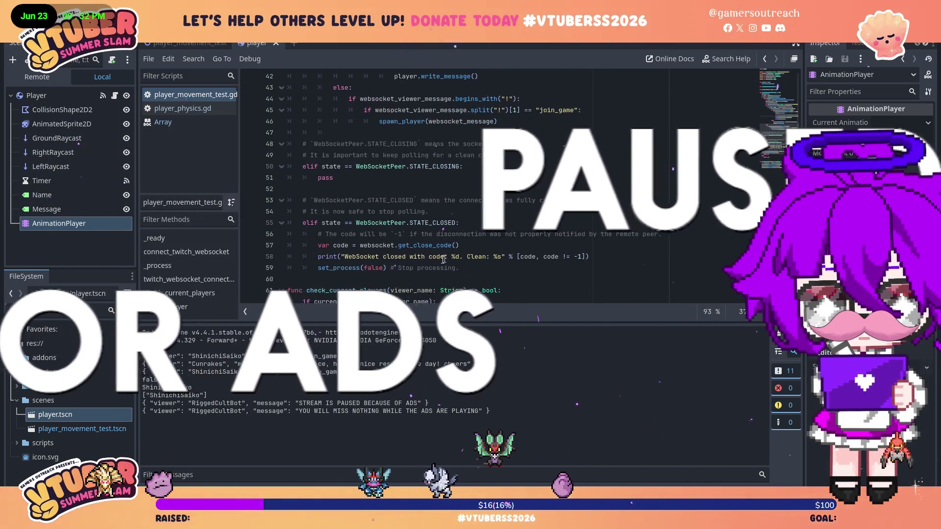
scroll(443, 260, down, 2)
scroll(434, 255, up, 4)
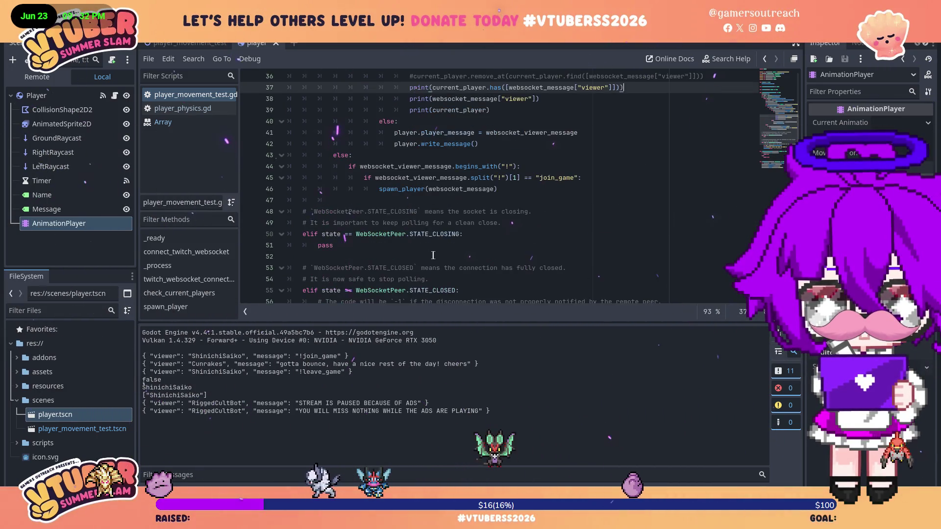
scroll(441, 260, down, 2)
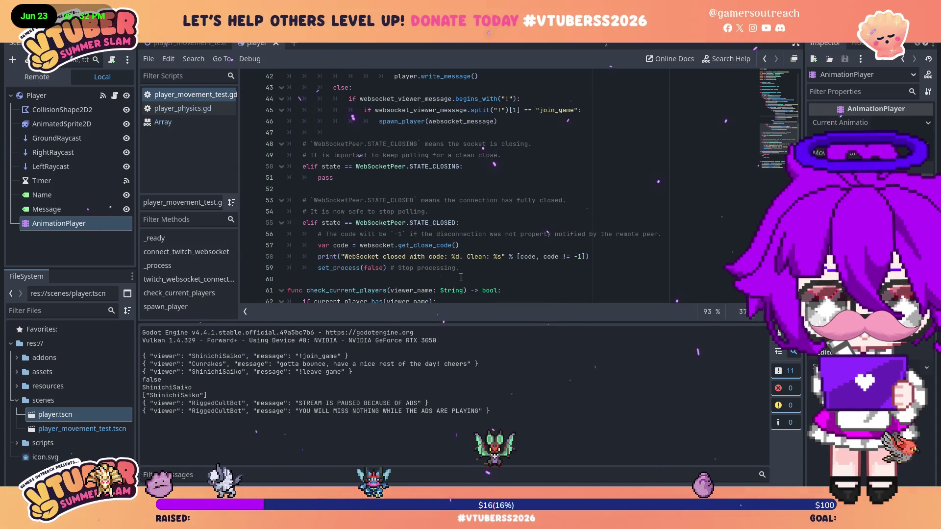
scroll(461, 278, up, 6)
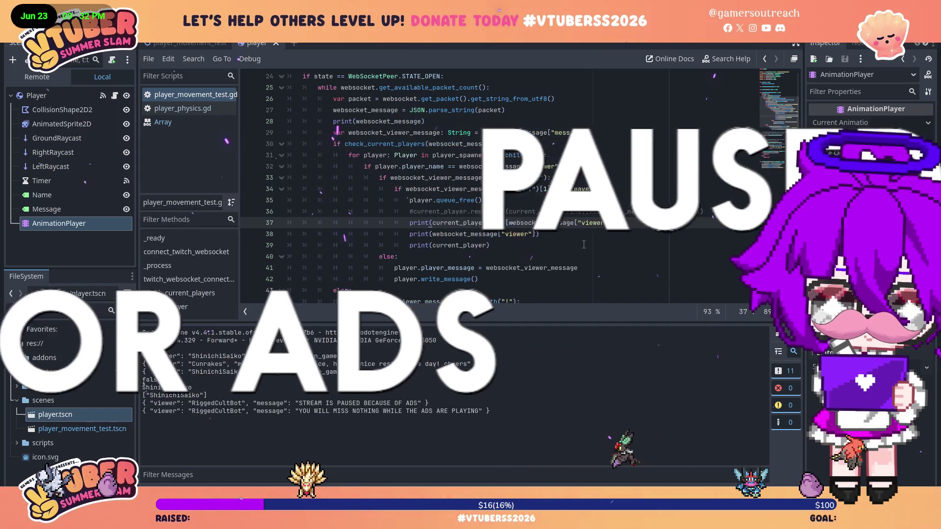
scroll(583, 244, down, 1)
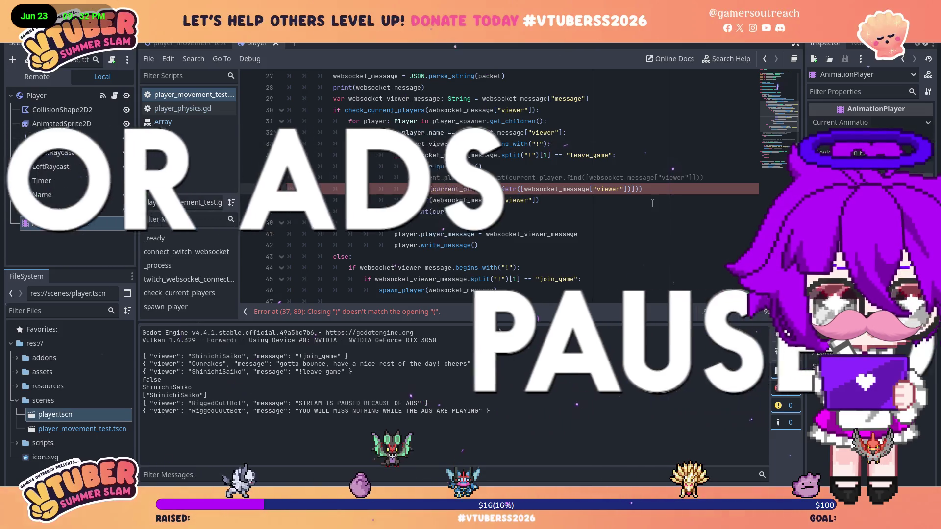
key(BackSpace)
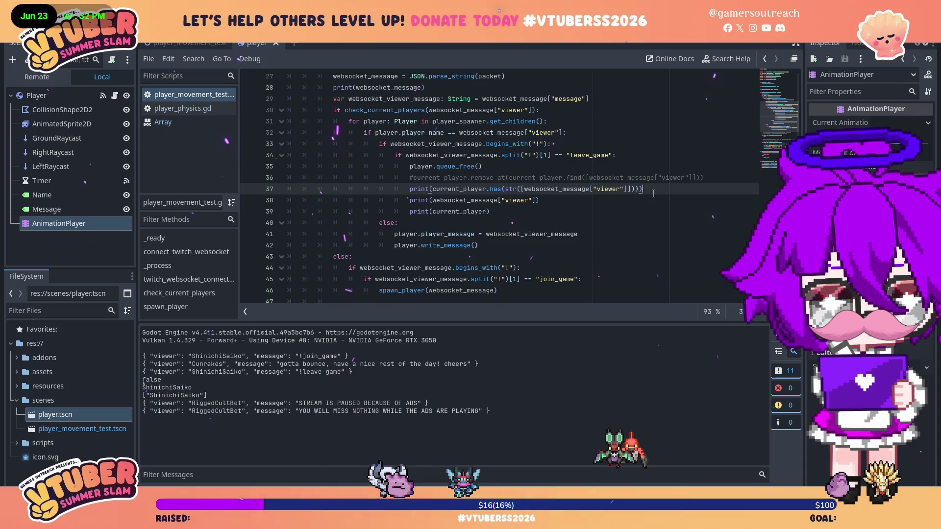
Step: Save the corrected script, stop the running project, and select line 37's contents
key(ctrl+s)
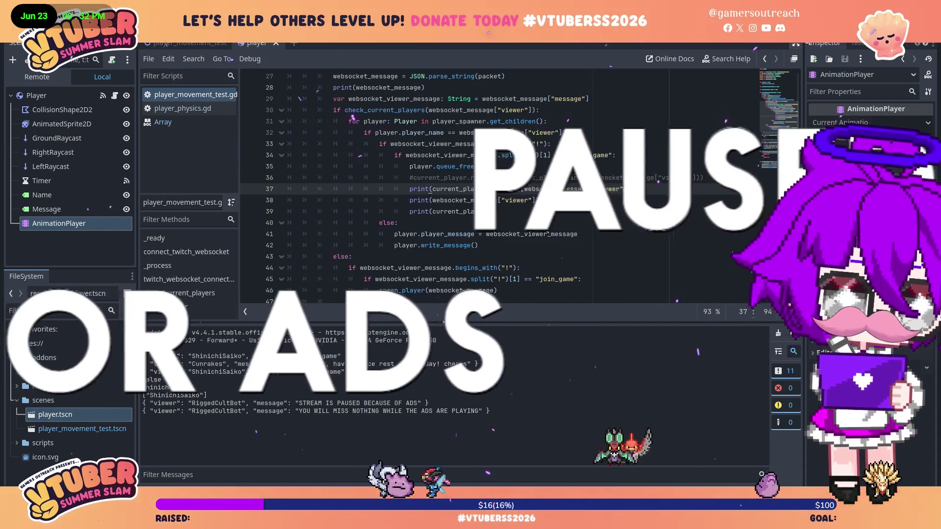
key(F8)
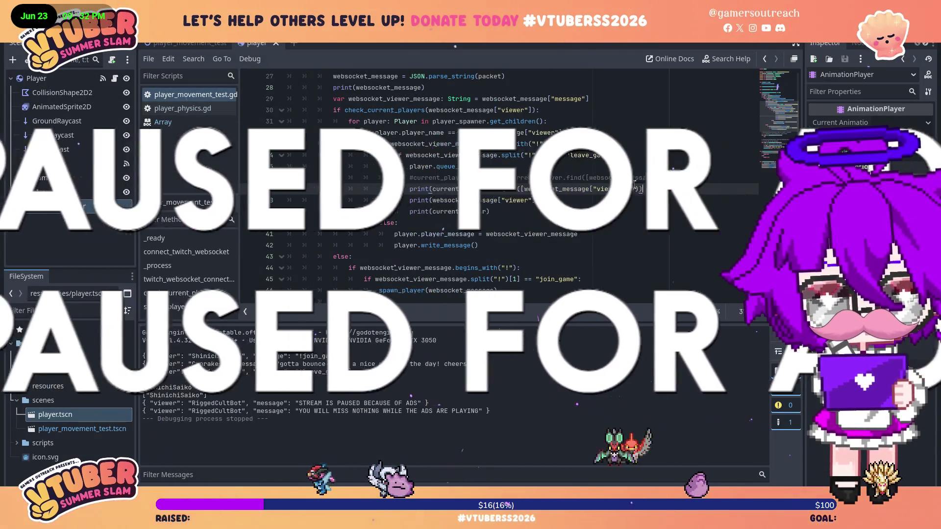
drag(657, 190, 410, 190)
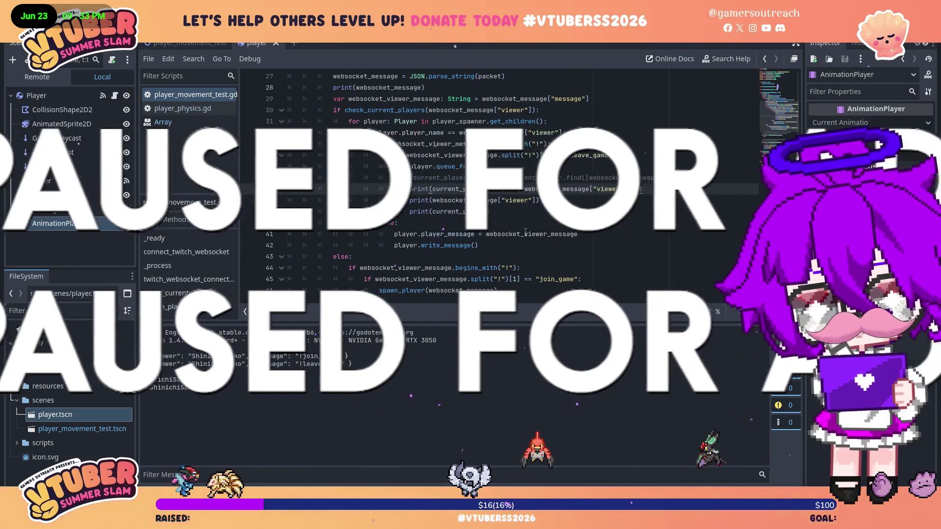
mouse_move(520, 232)
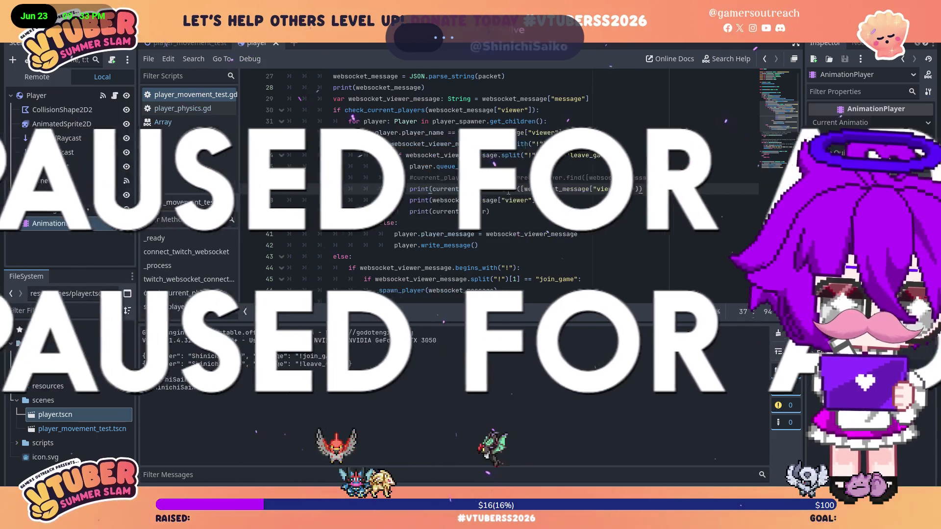
Step: Select the str() viewer lookup on line 37, then place the cursor at the end of line 29
drag(505, 189, 630, 191)
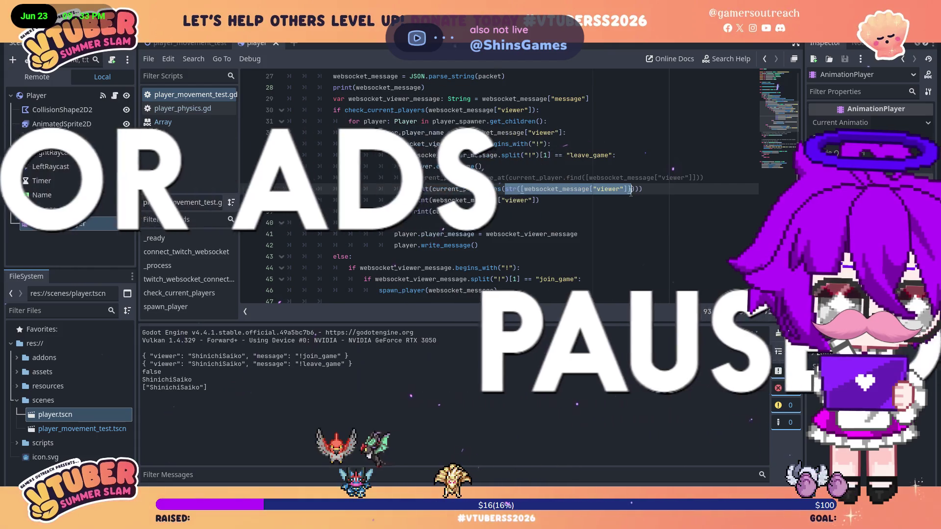
scroll(587, 182, up, 2)
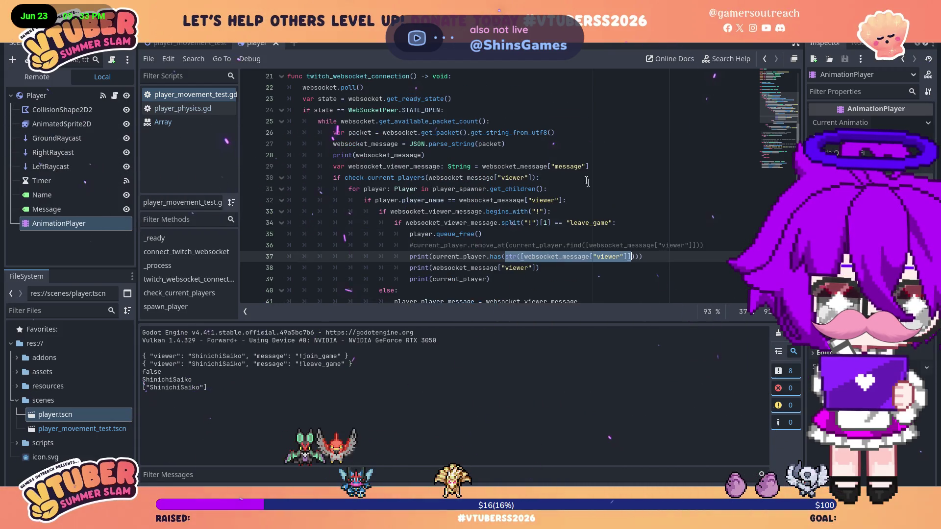
click(609, 168)
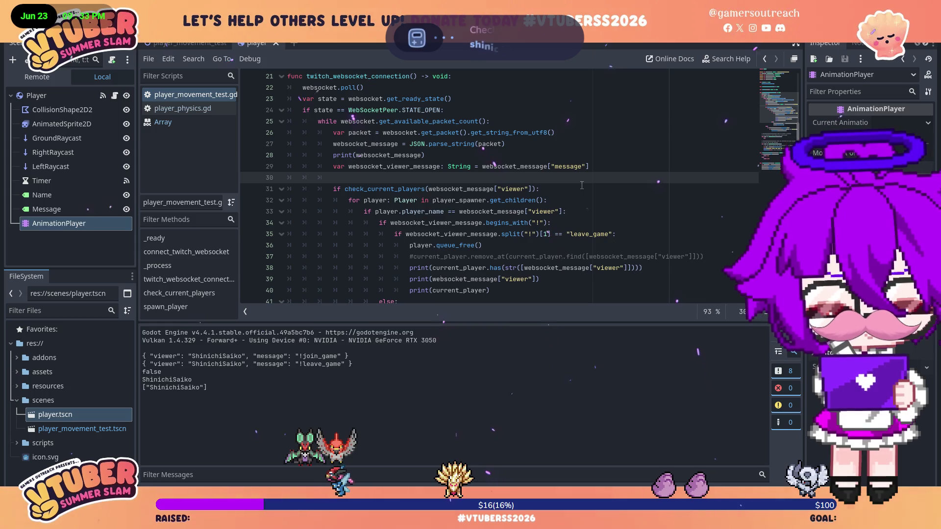
Step: Declare a new websocket_message_viewer: String variable on line 30
text(var)
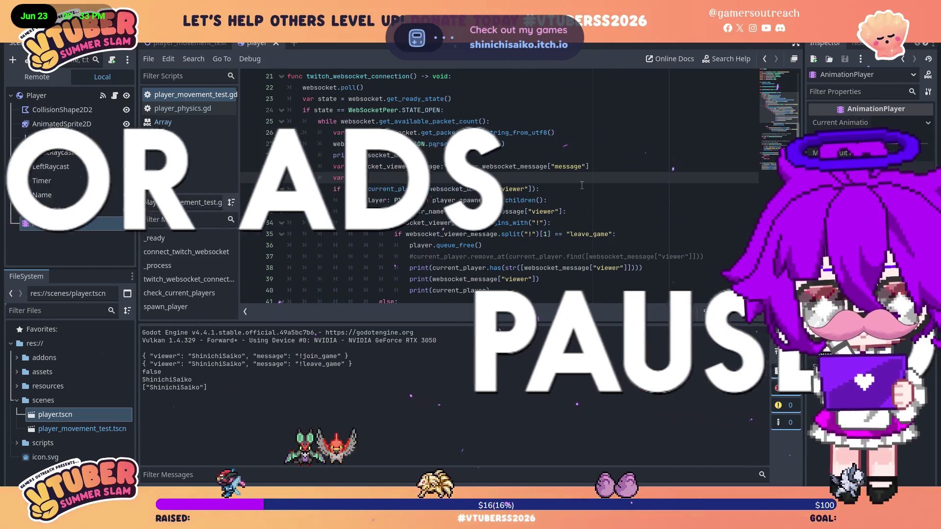
text( websocket)
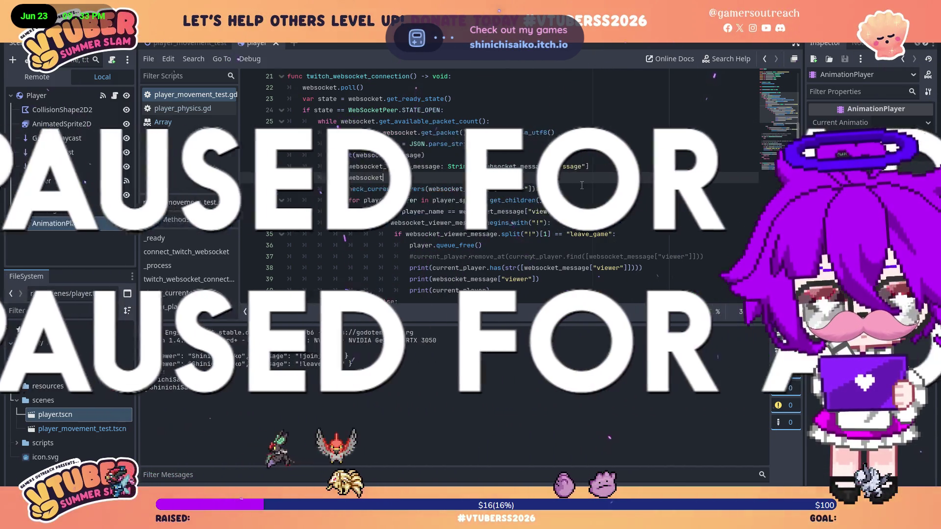
text(_vi)
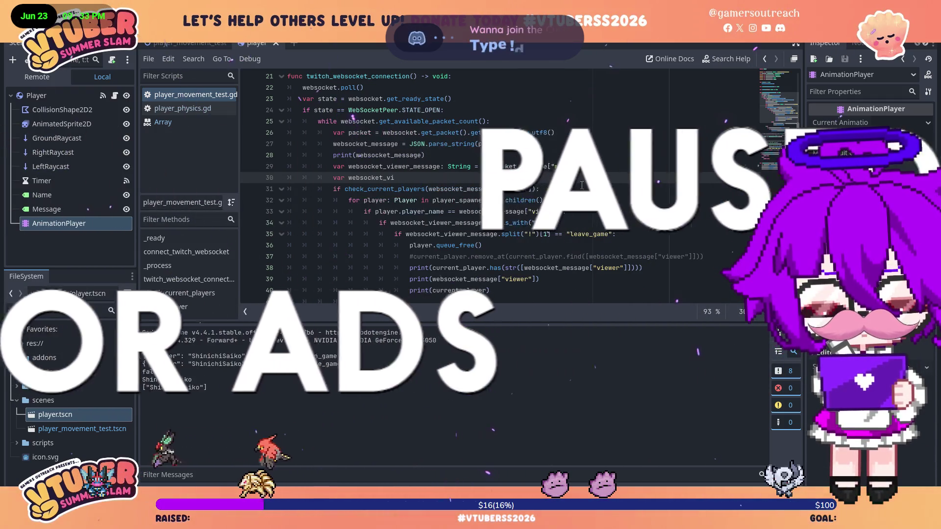
text(ew)
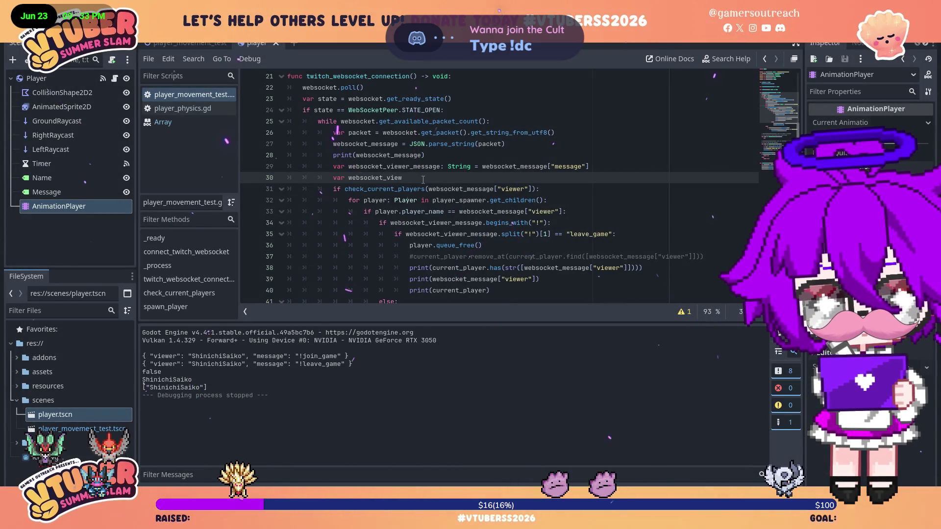
text(er_)
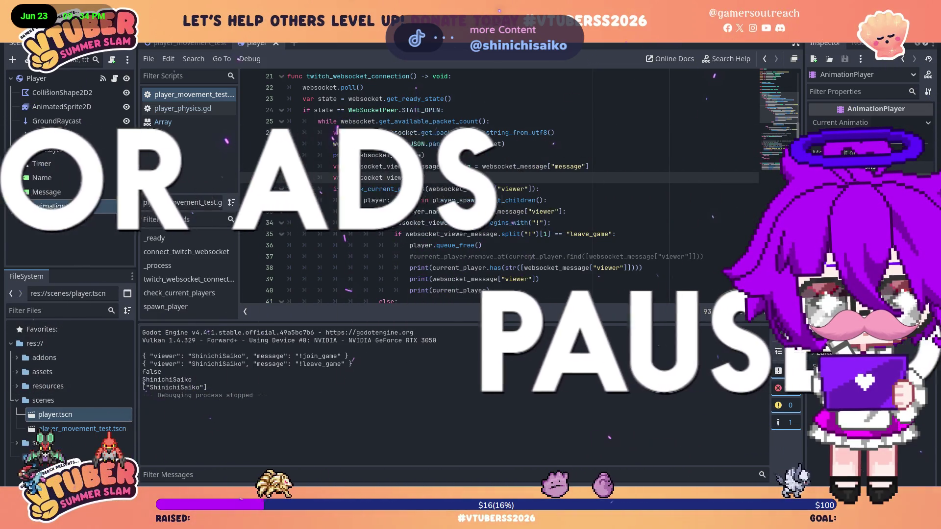
key(BackSpace)
key(BackSpace)
key(BackSpace)
text(messa)
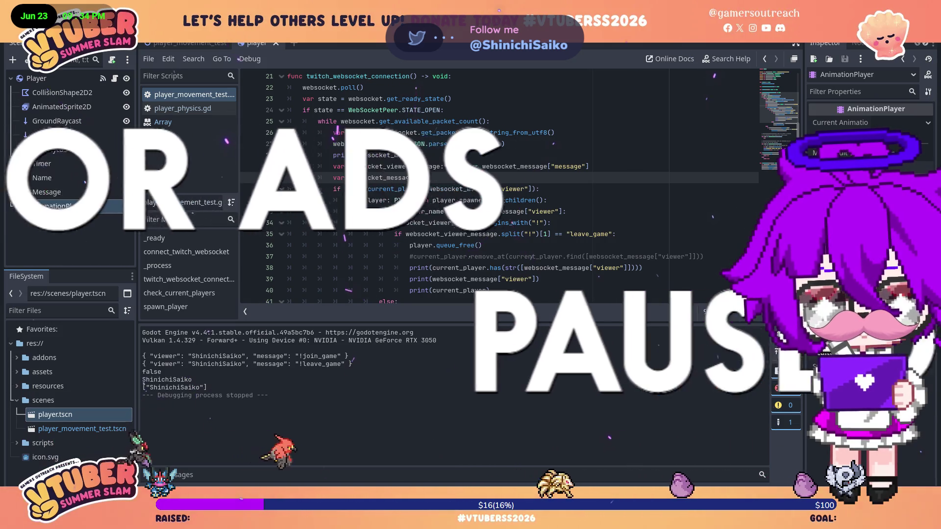
text(ge_viewer: Stri)
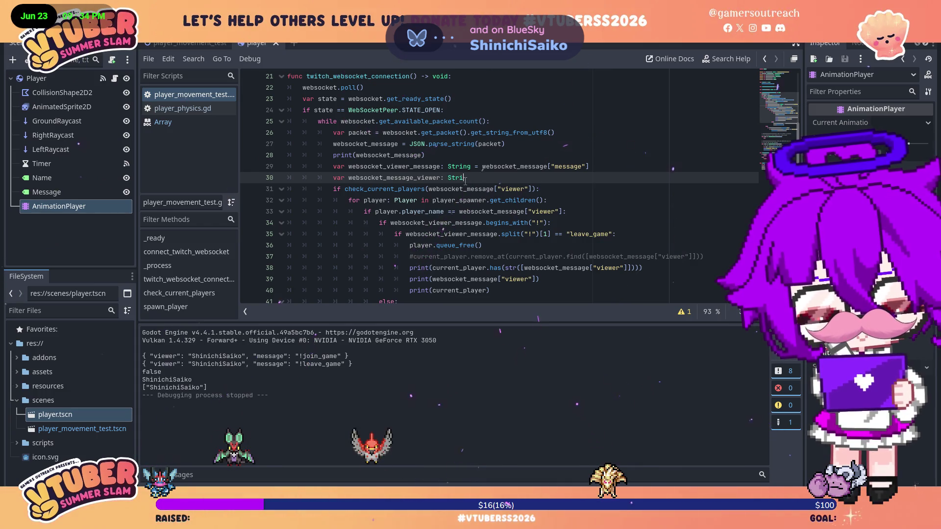
text(ng =)
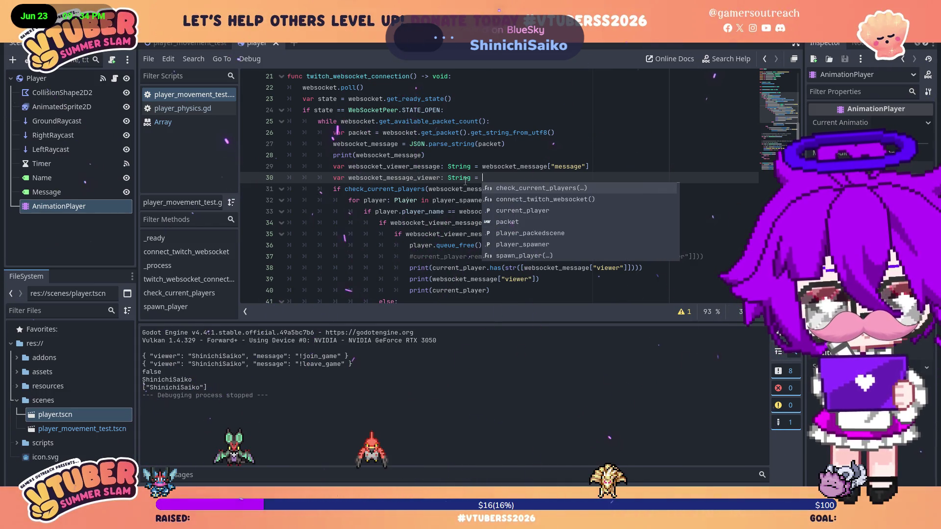
key(Escape)
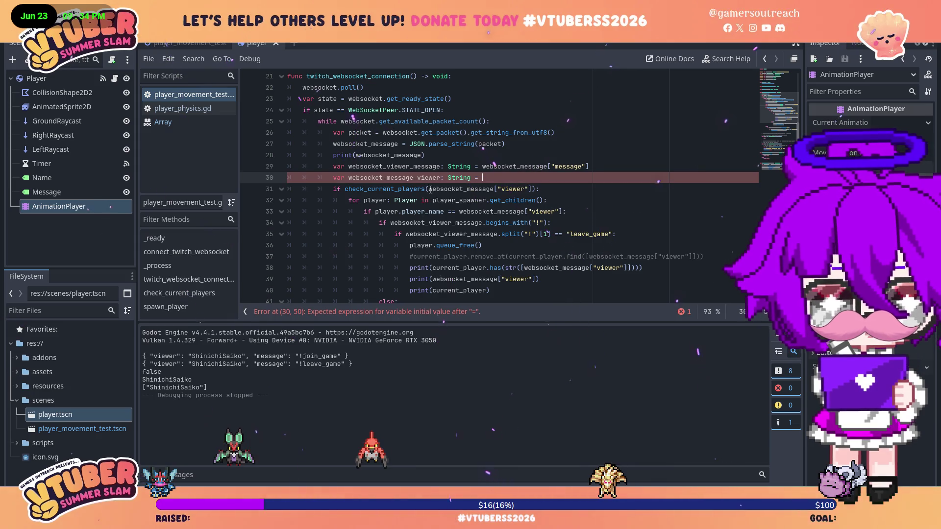
Step: Move the viewer lookup into the new variable and use websocket_message_viewer in the line 33 comparison
drag(430, 189, 533, 190)
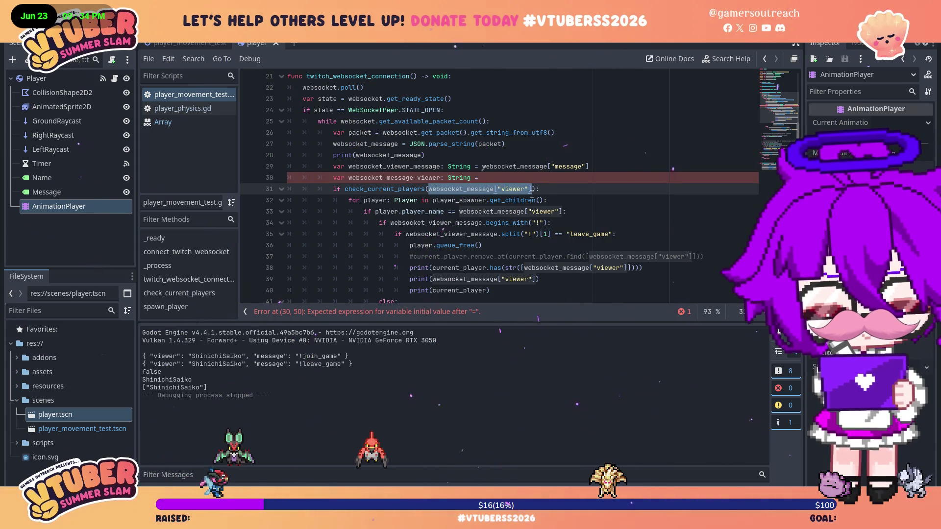
key(ctrl+x)
click(526, 182)
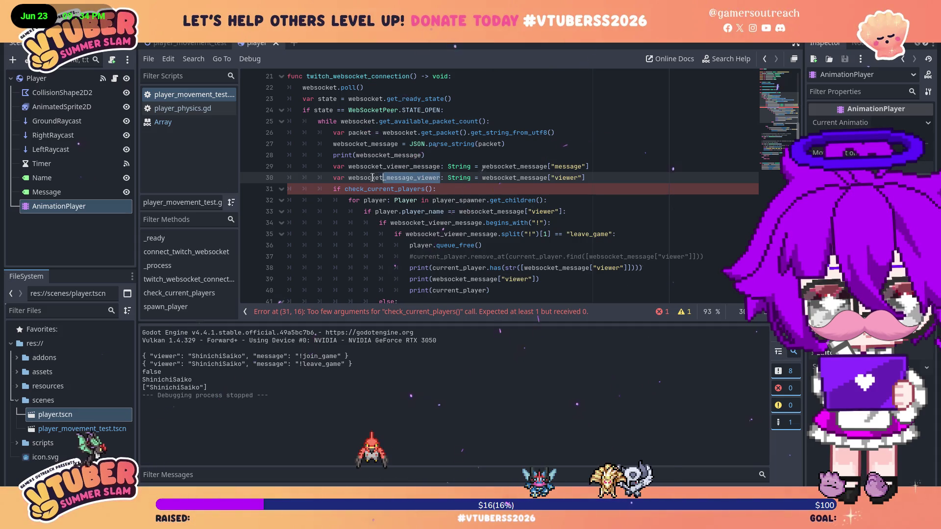
click(429, 189)
click(562, 212)
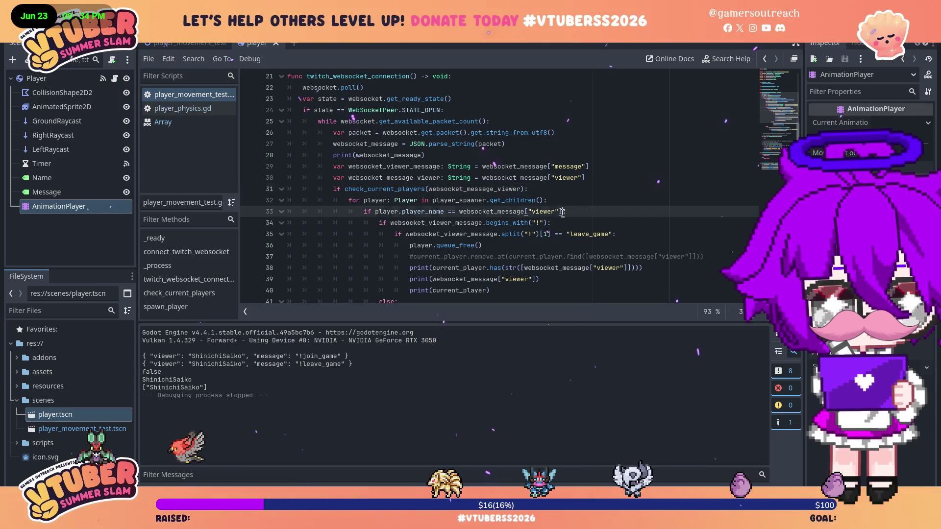
key(ctrl+v)
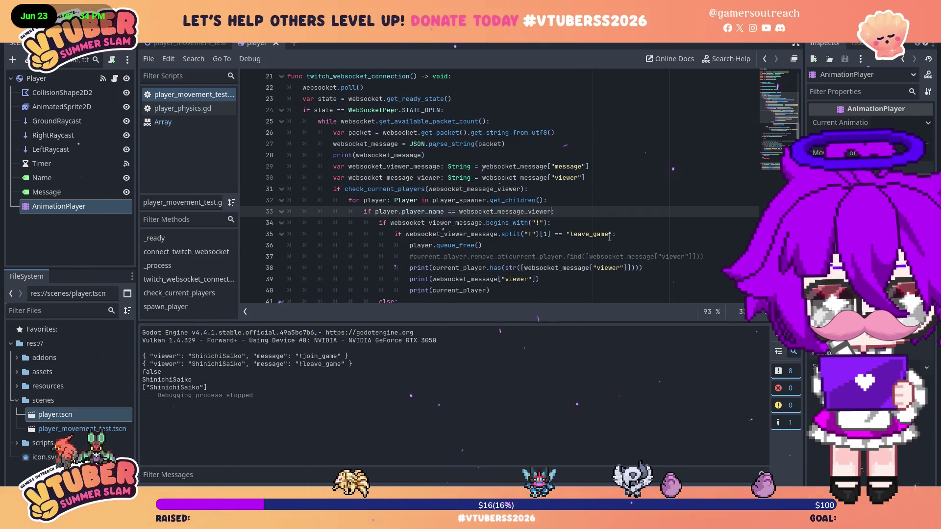
scroll(588, 245, down, 1)
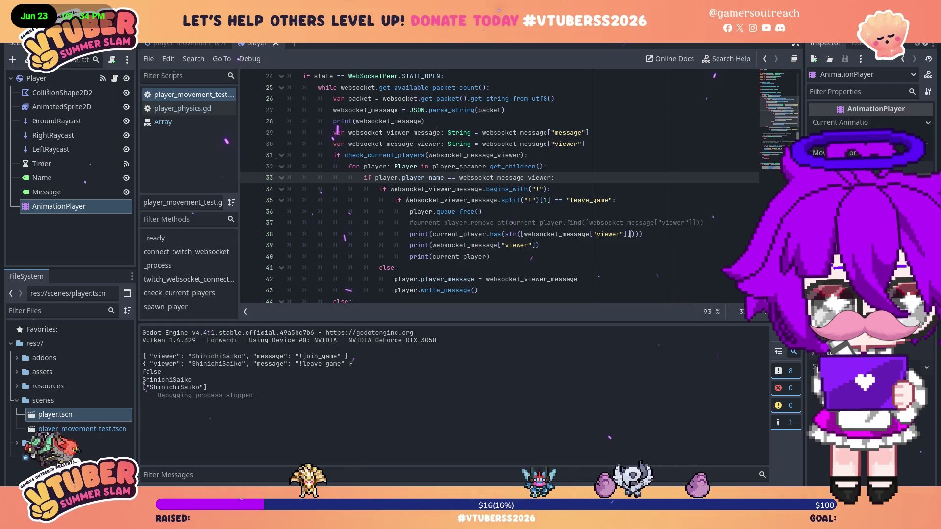
drag(505, 235, 630, 236)
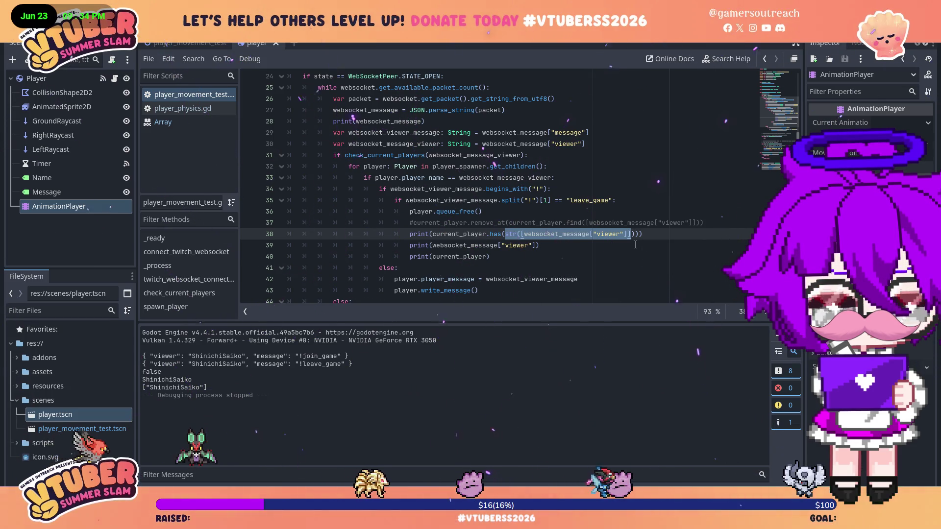
Step: Change line 38 to print(current_player.has(websocket_message_viewer)), fix its brackets, and save and run
click(522, 234)
key(BackSpace)
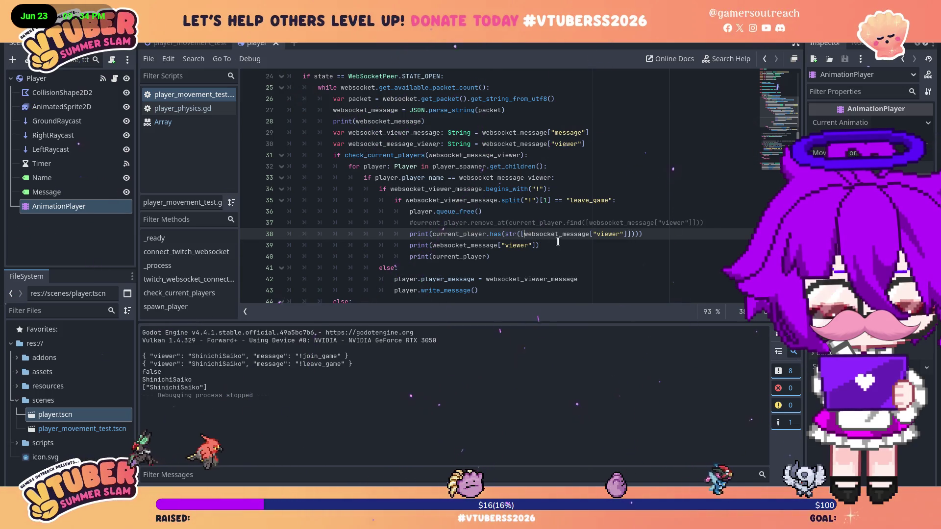
click(629, 235)
key(BackSpace)
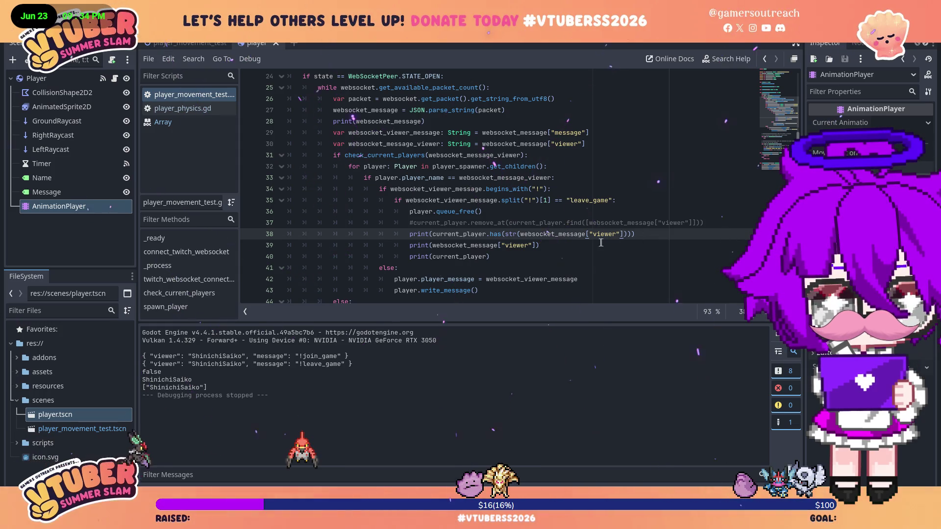
key(ctrl+shift+Left)
key(ctrl+shift+Left)
key(ctrl+shift+Left)
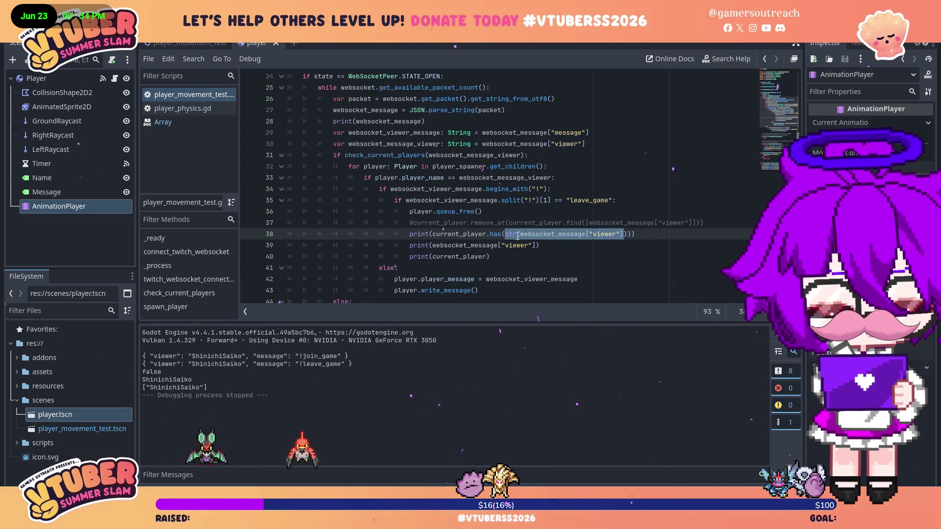
text(websocket_message_viewer)
click(618, 234)
key(BackSpace)
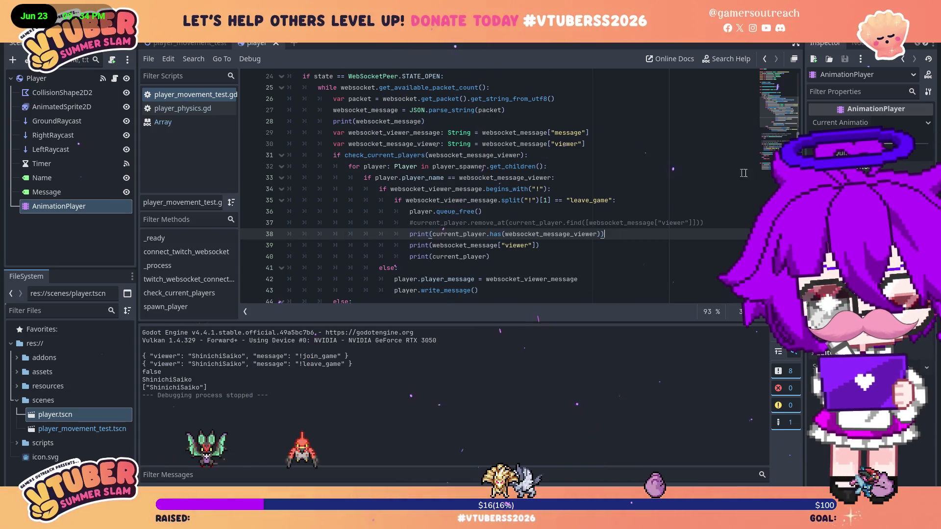
key(ctrl+s)
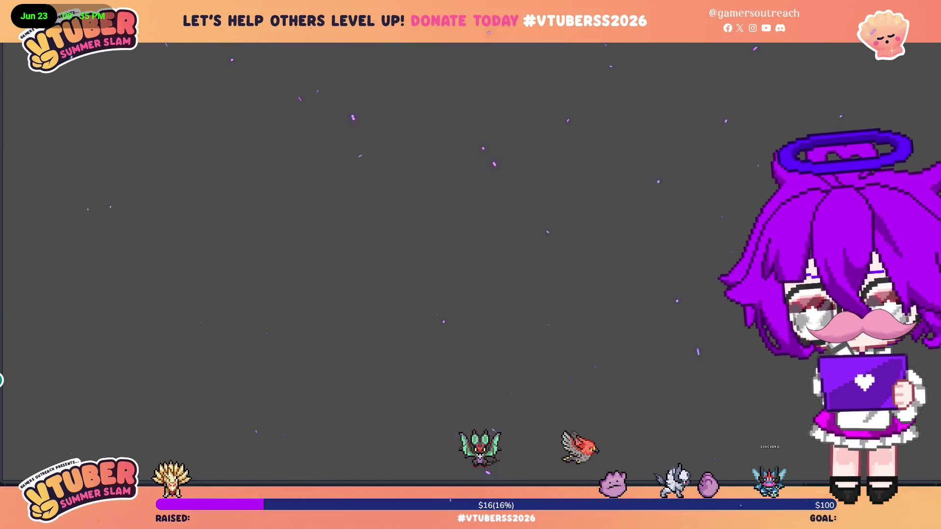
Step: Delete the debug print on line 38 and uncomment the remove_at line
key(alt+Tab)
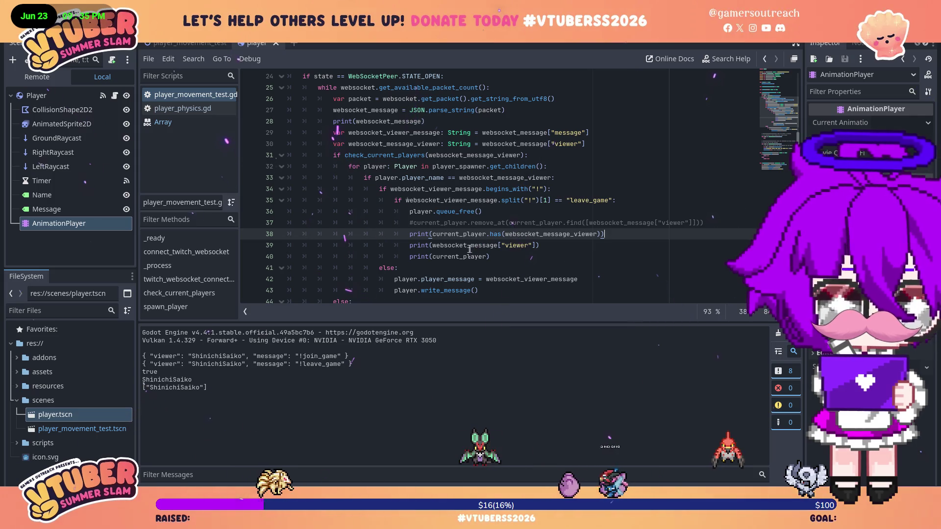
drag(596, 236, 410, 234)
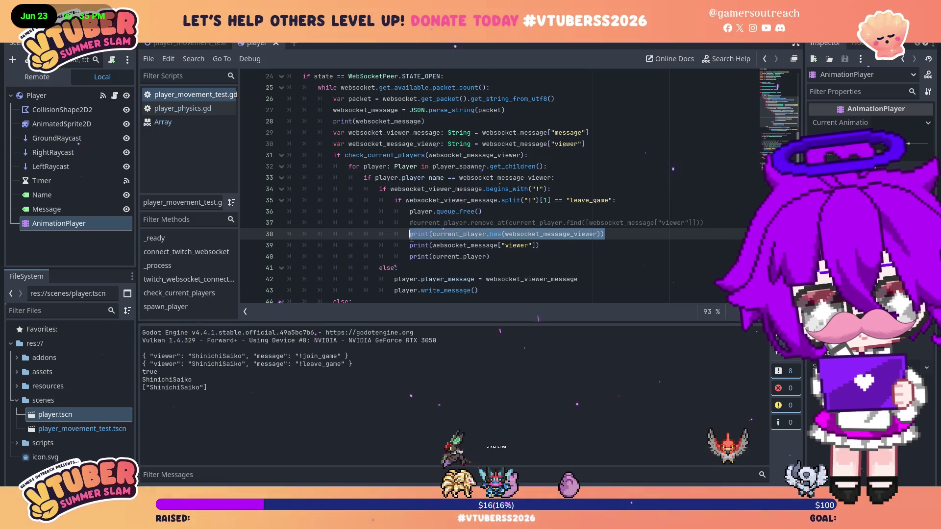
key(BackSpace)
click(415, 224)
key(BackSpace)
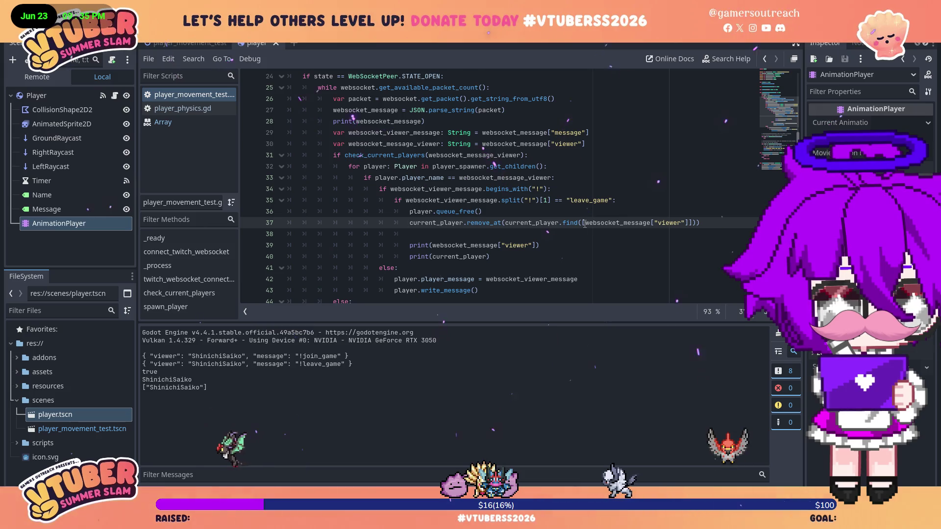
Step: Pass websocket_message_viewer into find() on the remove_at line, delete the leftover prints, and rerun
drag(348, 144, 442, 146)
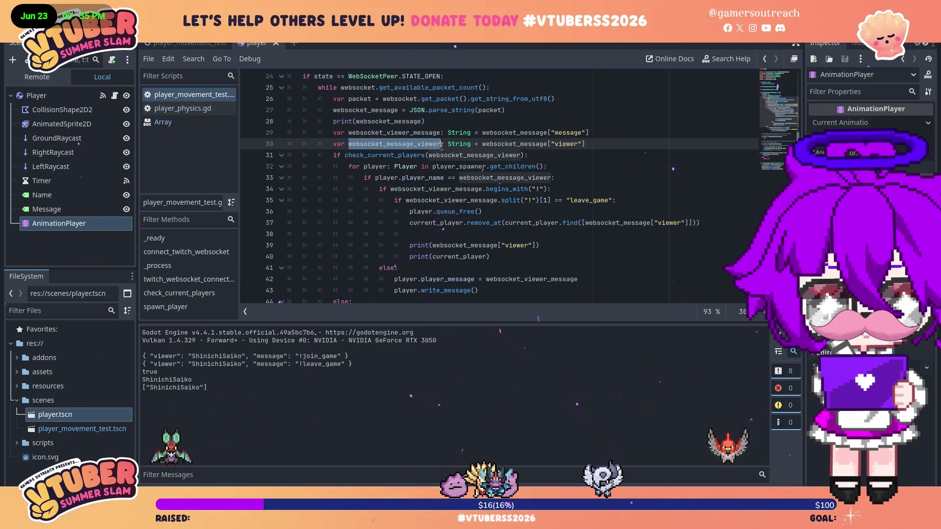
drag(583, 223, 693, 225)
key(ctrl+v)
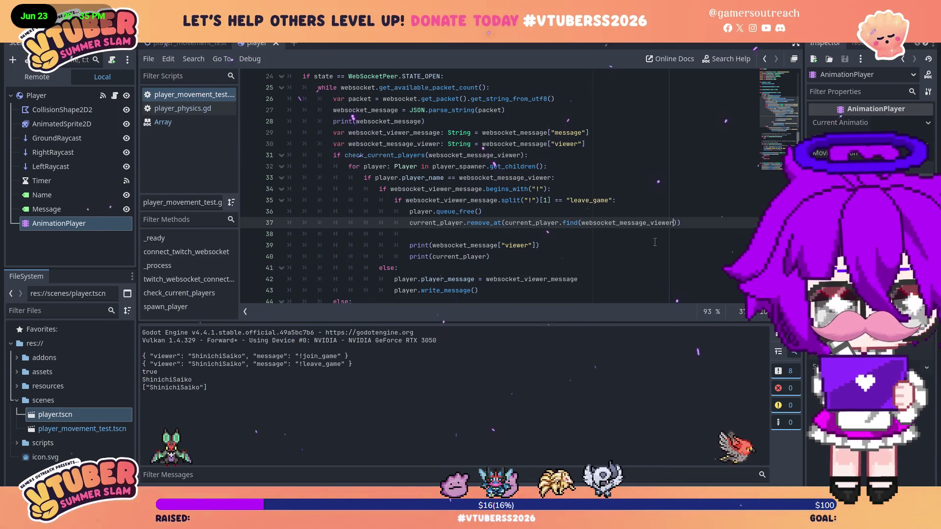
key(Down)
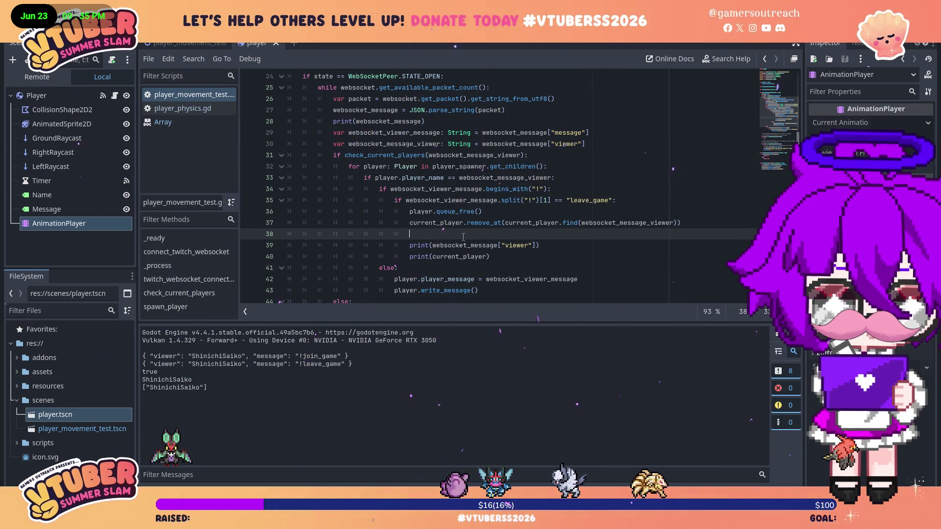
drag(497, 252, 293, 238)
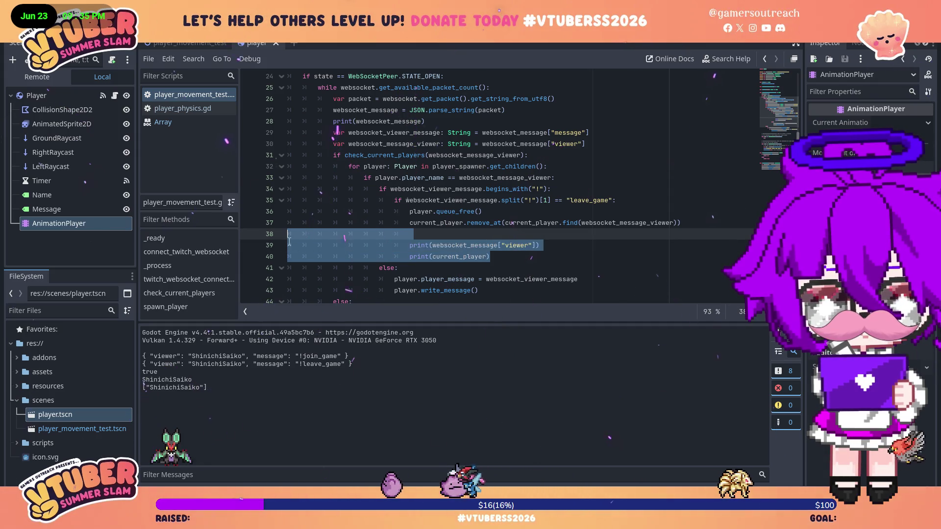
key(BackSpace)
key(BackSpace)
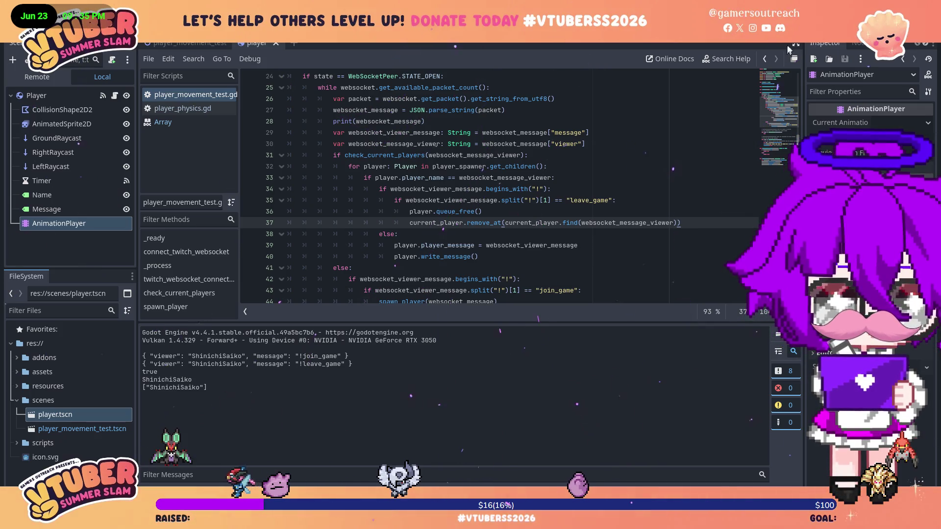
key(F5)
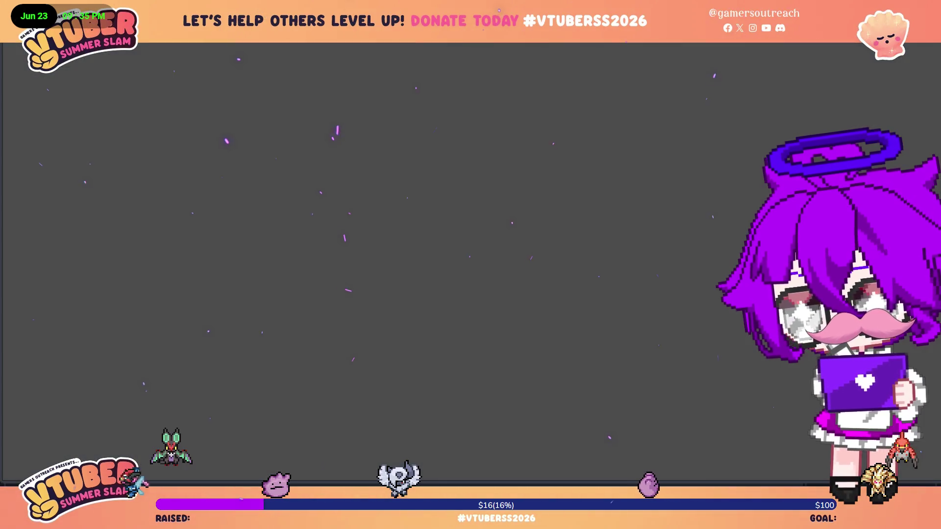
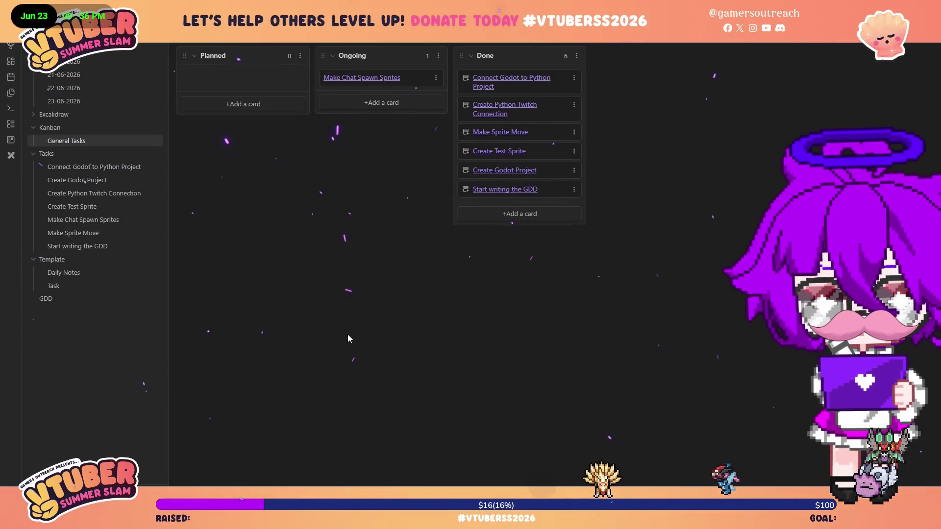
Step: In the GDD's Development Timeline, change the last row's Status from Ongoing to Done
click(90, 297)
scroll(450, 304, down, 10)
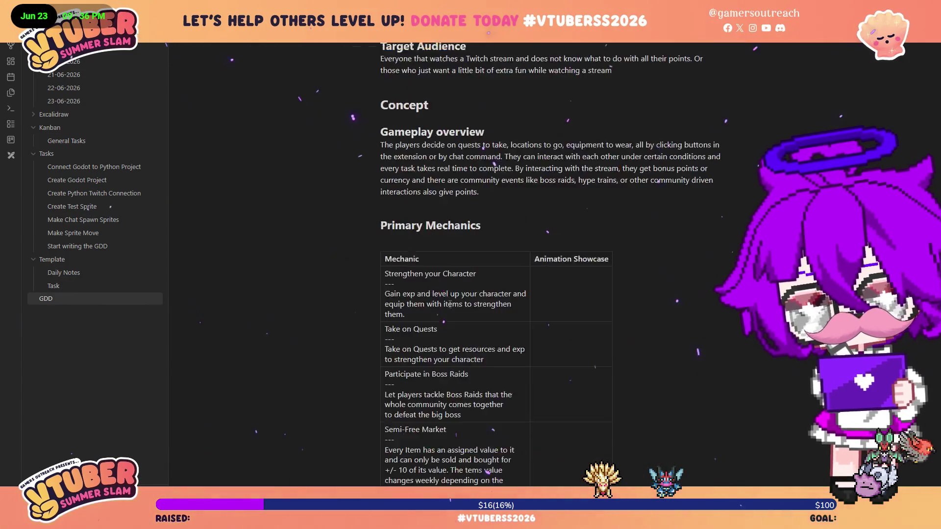
scroll(450, 304, down, 15)
drag(620, 338, 594, 341)
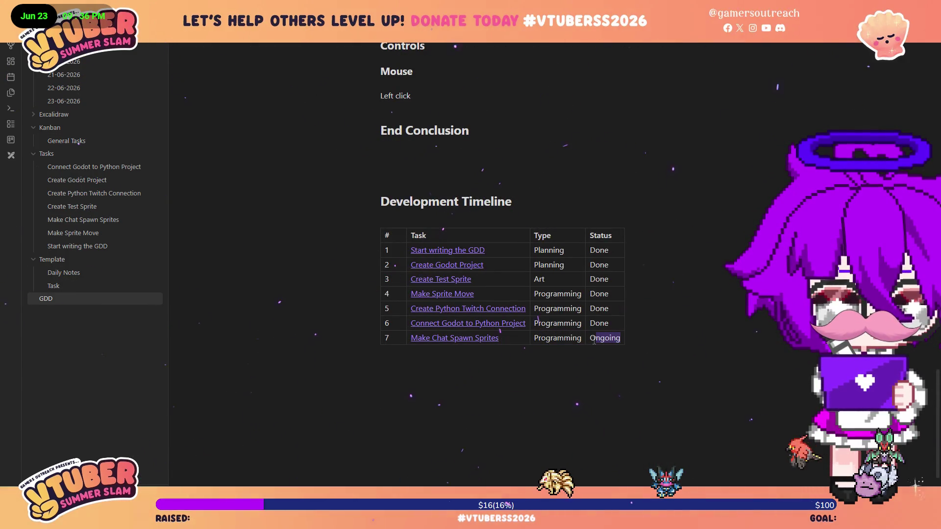
text(Done)
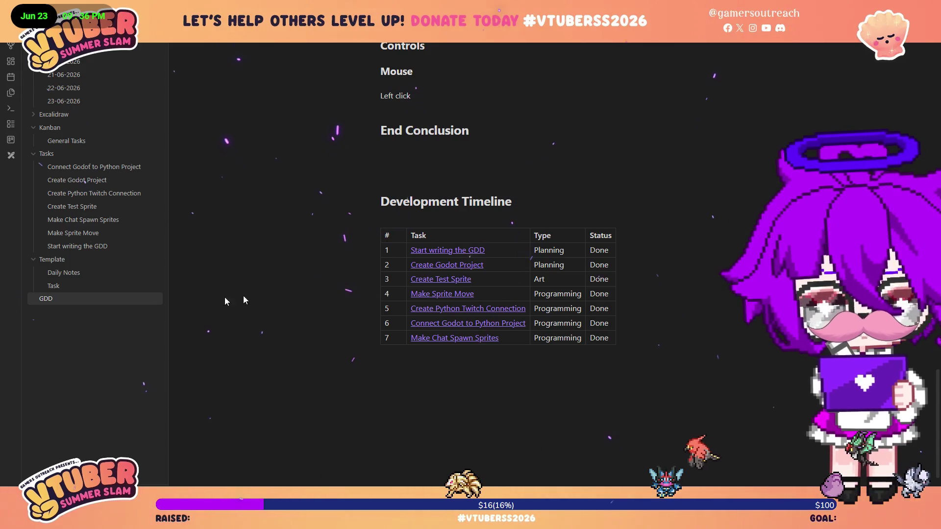
Step: Set the Make Chat Spawn Sprites task note's Task State to Done and begin its Done Date
click(116, 273)
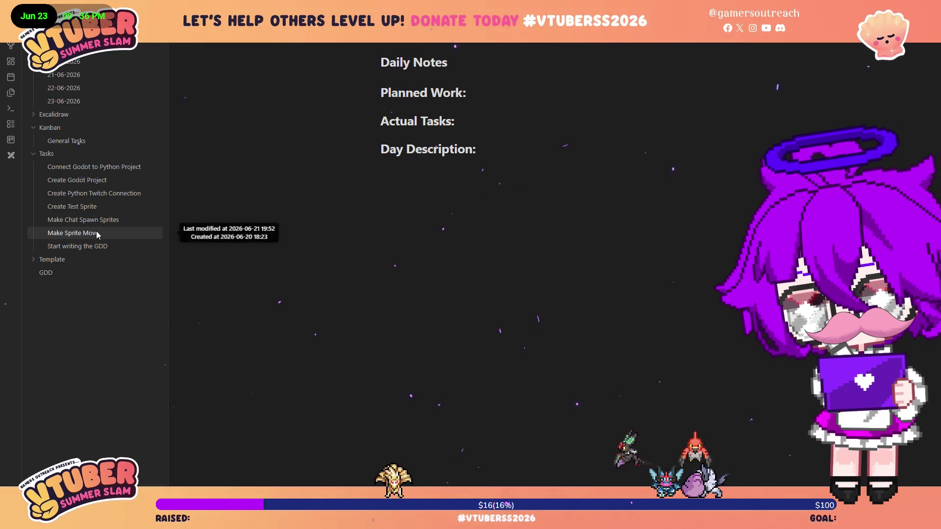
click(111, 223)
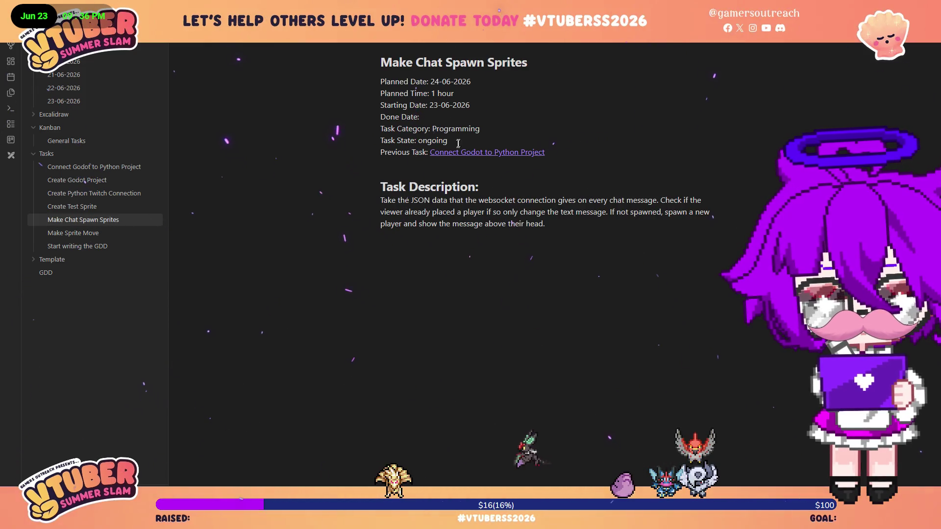
double_click(419, 140)
text(Done)
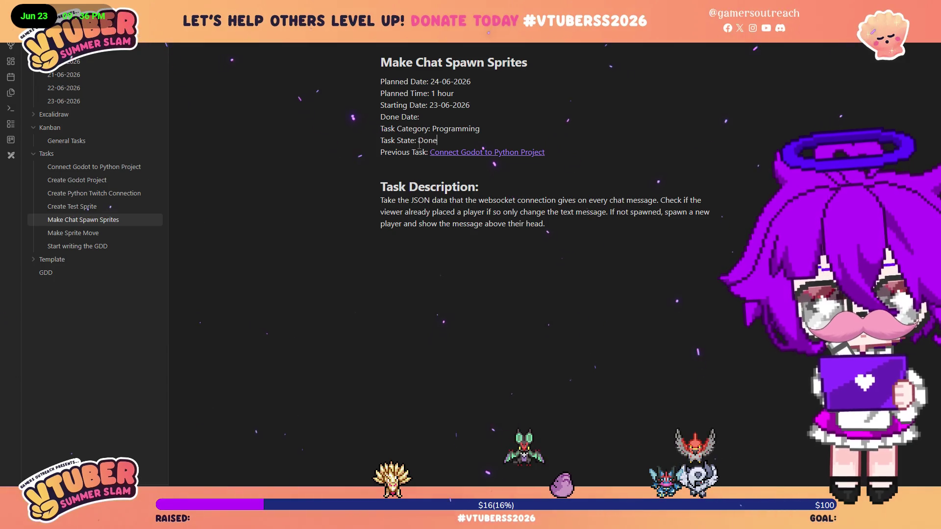
click(444, 116)
text(Done)
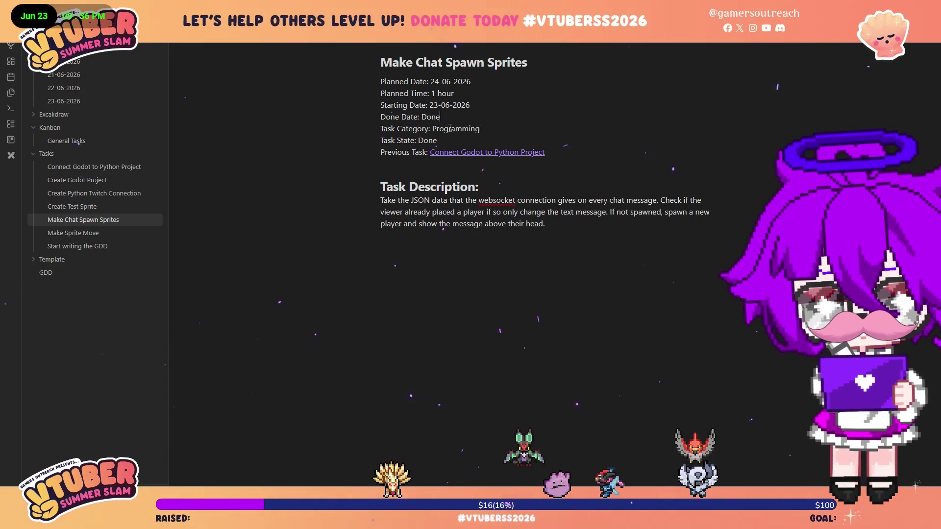
Step: Review the other task notes, then open the 23-06-2026 daily note
click(118, 207)
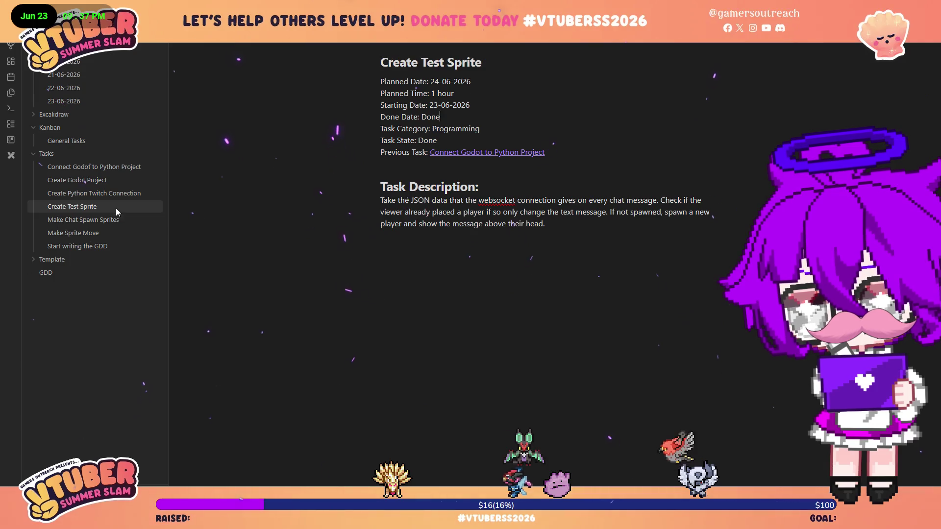
click(119, 196)
click(125, 184)
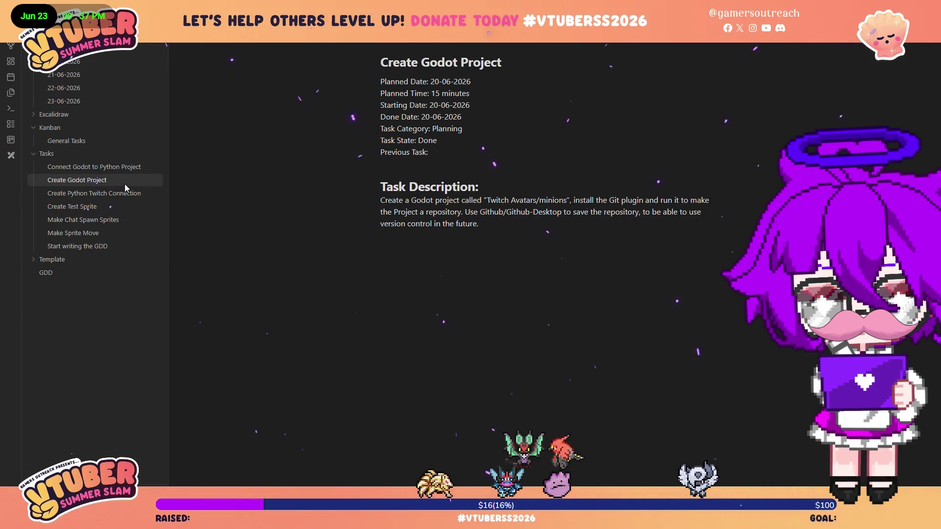
click(117, 168)
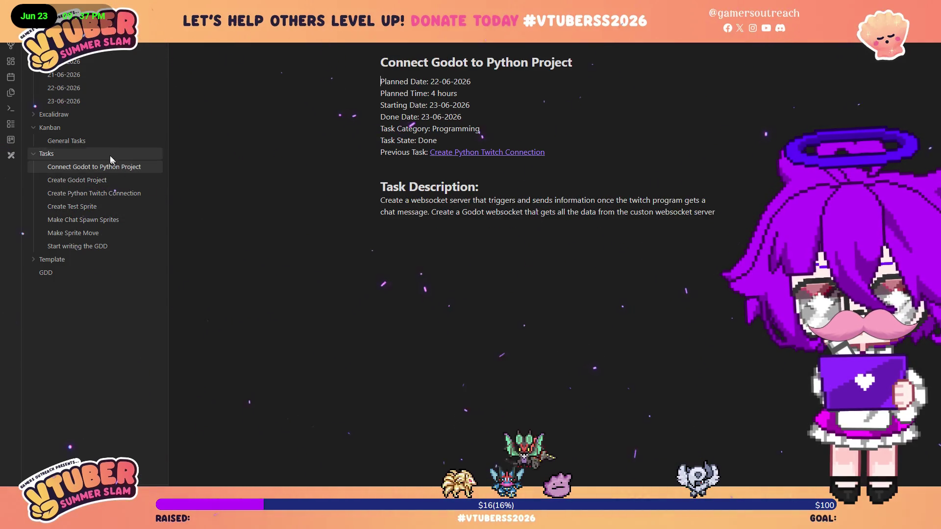
click(98, 104)
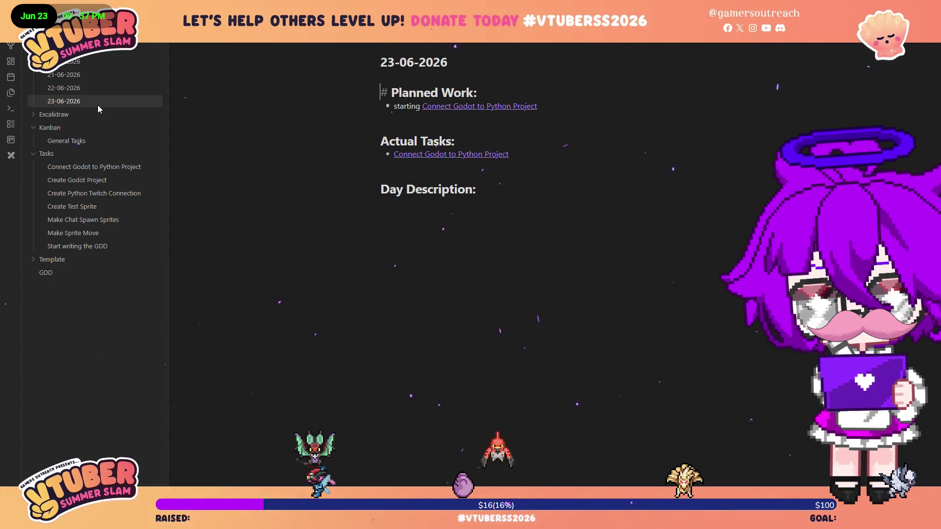
Step: Add a [[Make Chat Spawn Sprites]] link as a new bullet under Actual Tasks
click(540, 161)
key(Return)
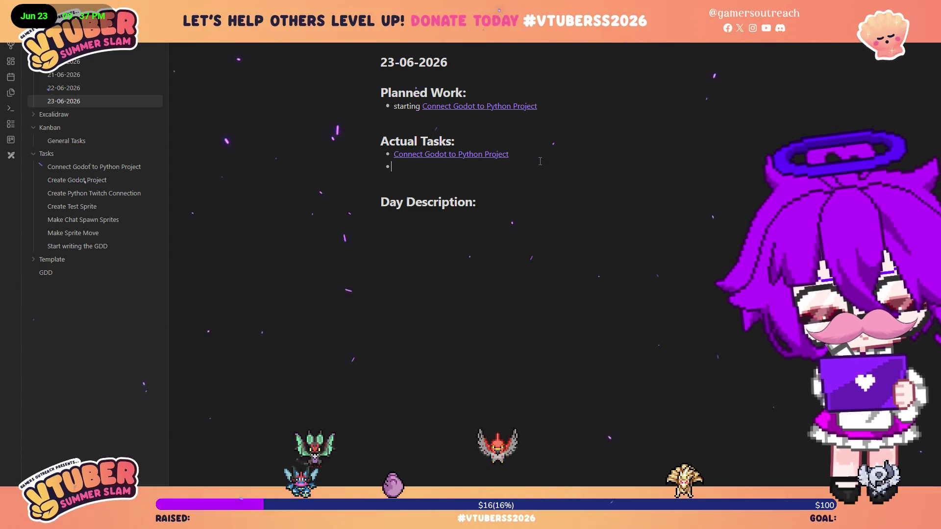
text([[)
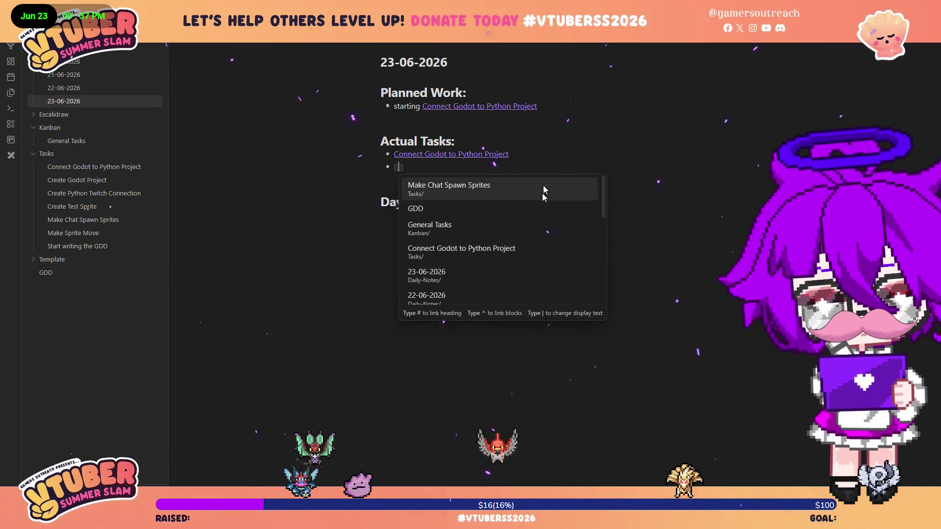
scroll(511, 255, down, 5)
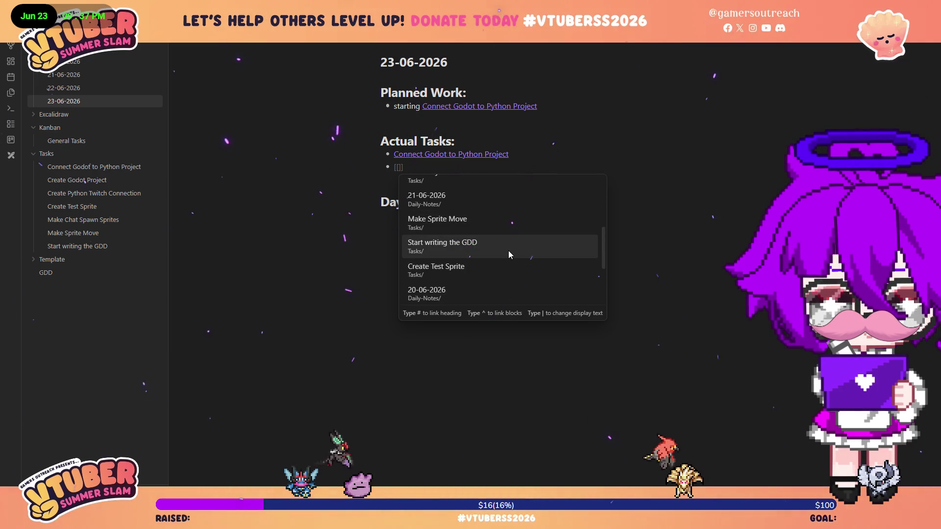
scroll(509, 251, down, 4)
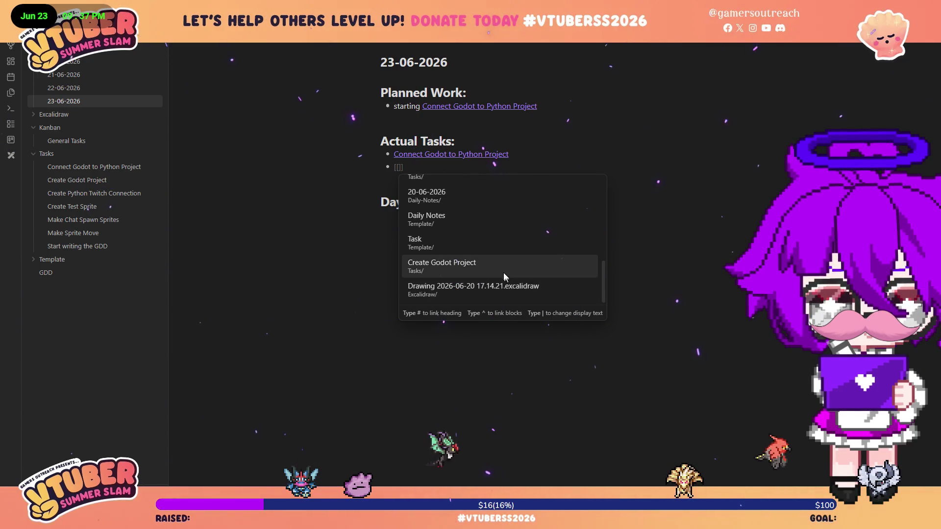
scroll(503, 273, up, 9)
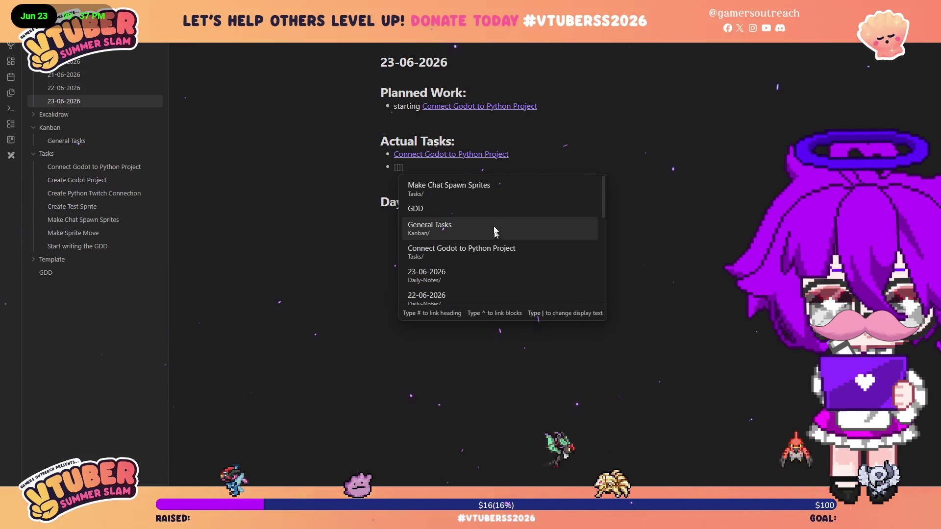
click(509, 191)
click(535, 183)
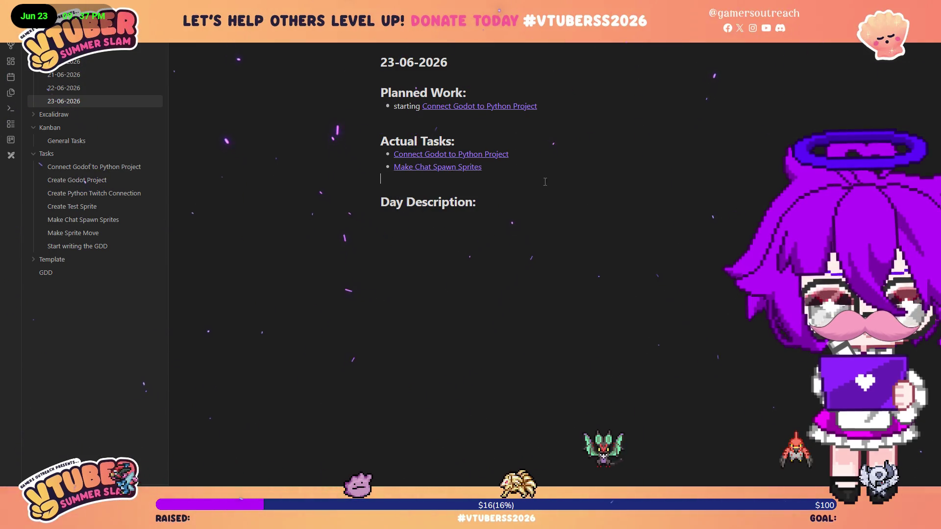
Step: Move the Make Chat Spawn Sprites card to Done on the General Tasks board, then return to 23-06-2026
click(101, 141)
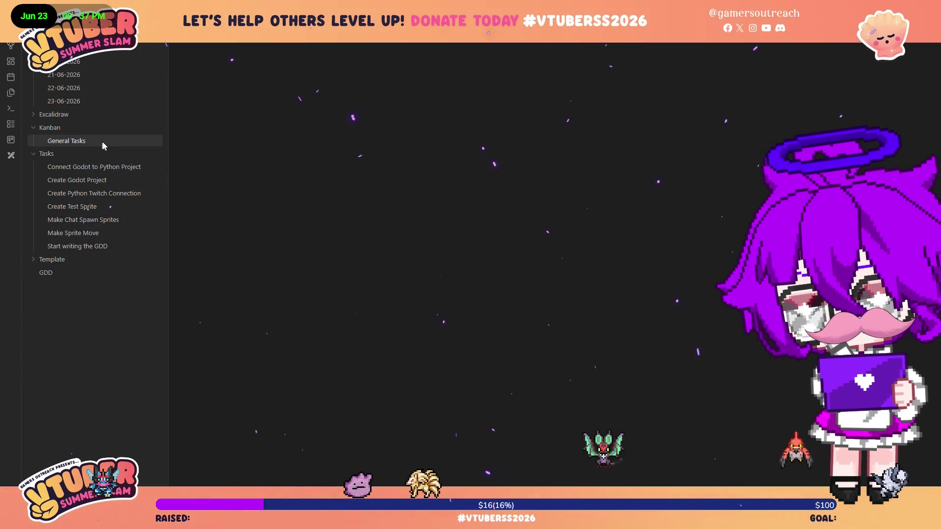
drag(396, 81, 580, 79)
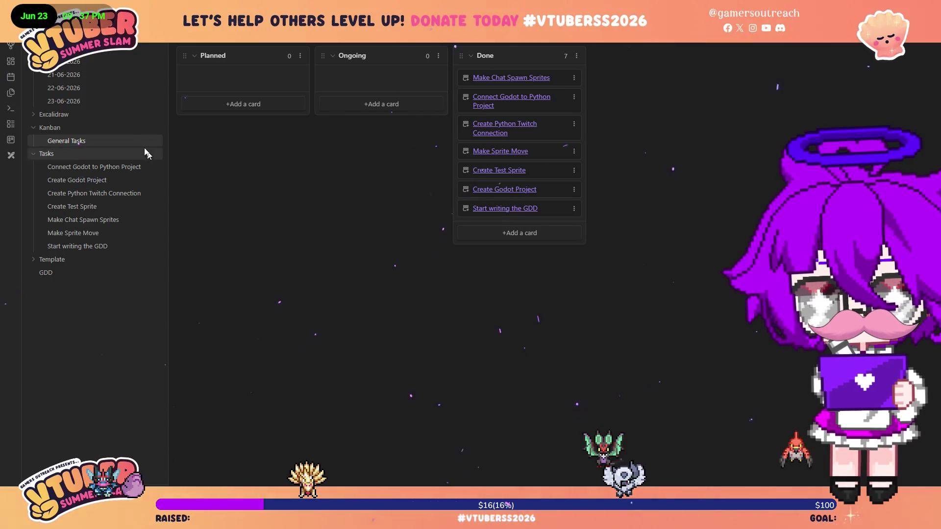
click(122, 102)
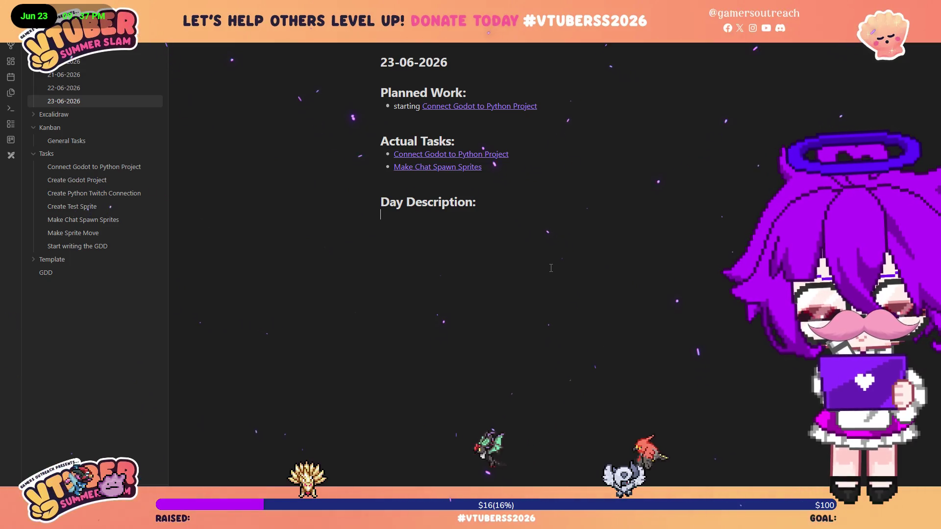
Step: Write 'Programmed the server websocket and could immediately connect to Godot', fixing the spellings
text(Programmed the )
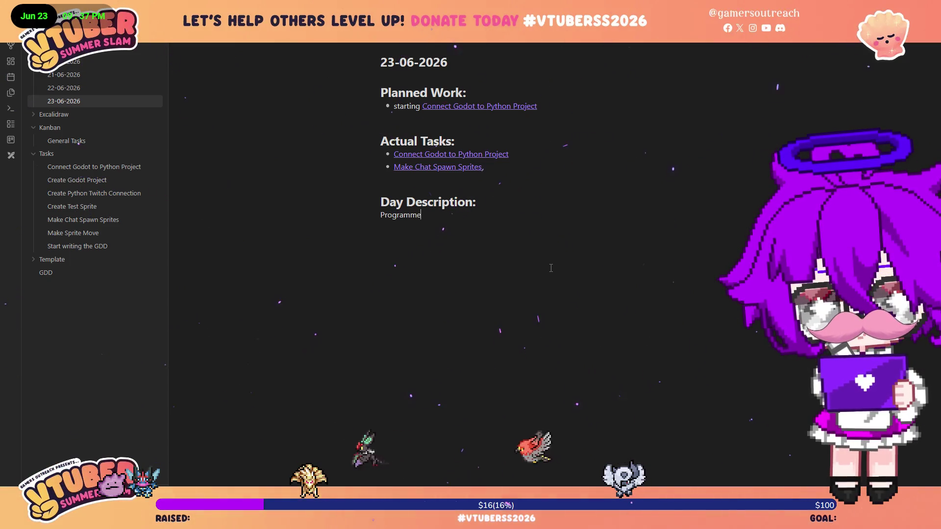
text(server )
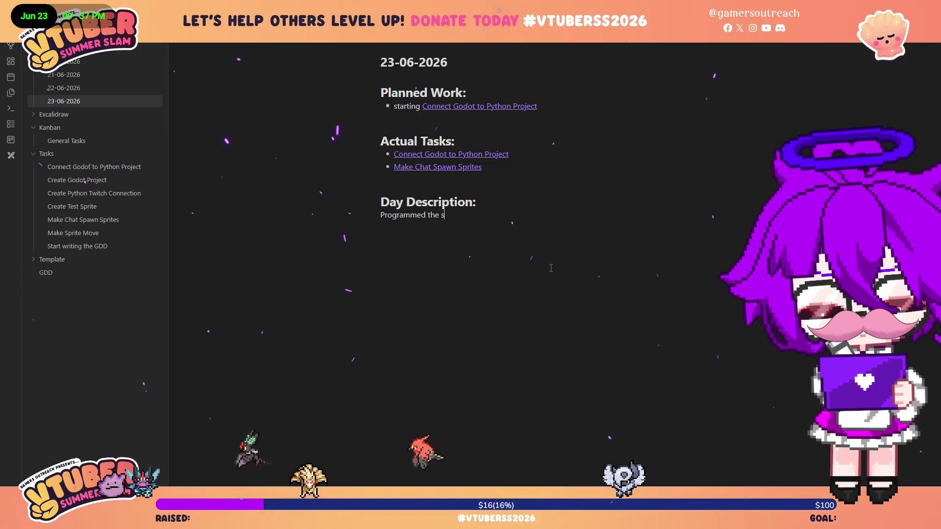
text(websoc)
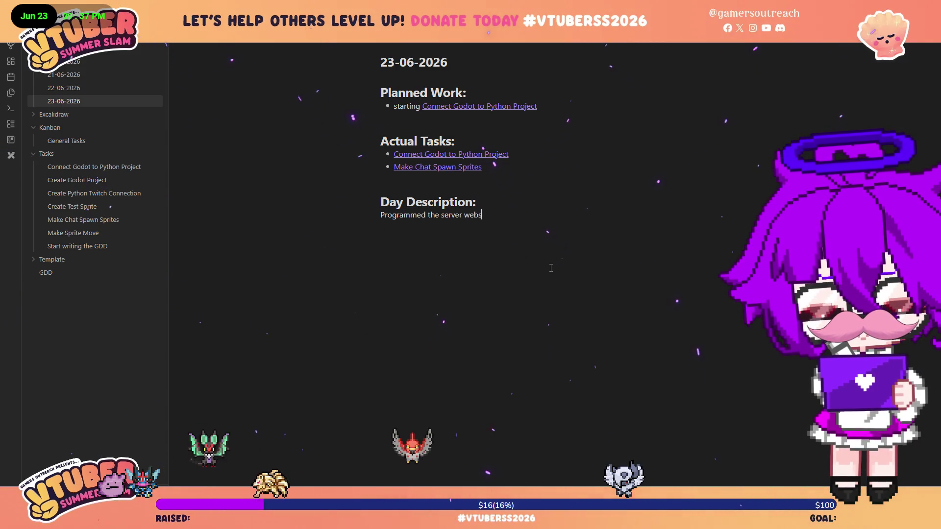
text(ket and )
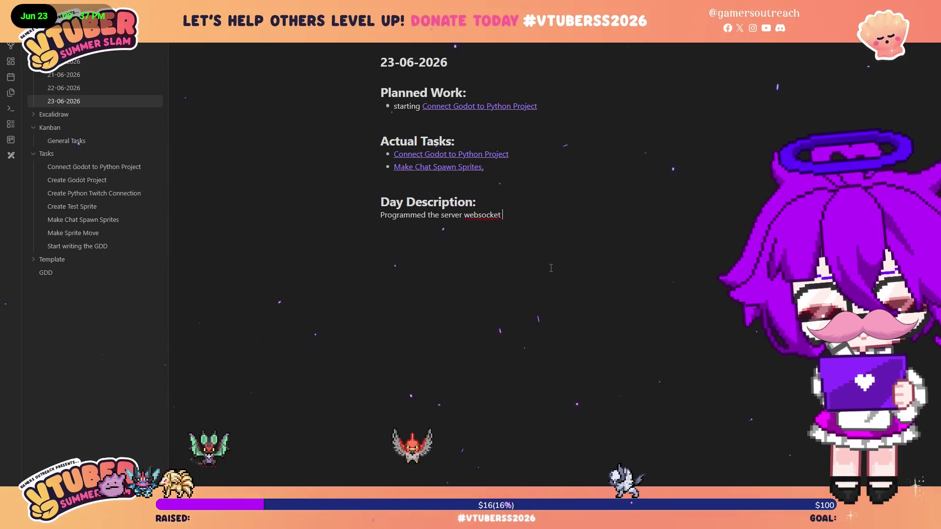
text(could)
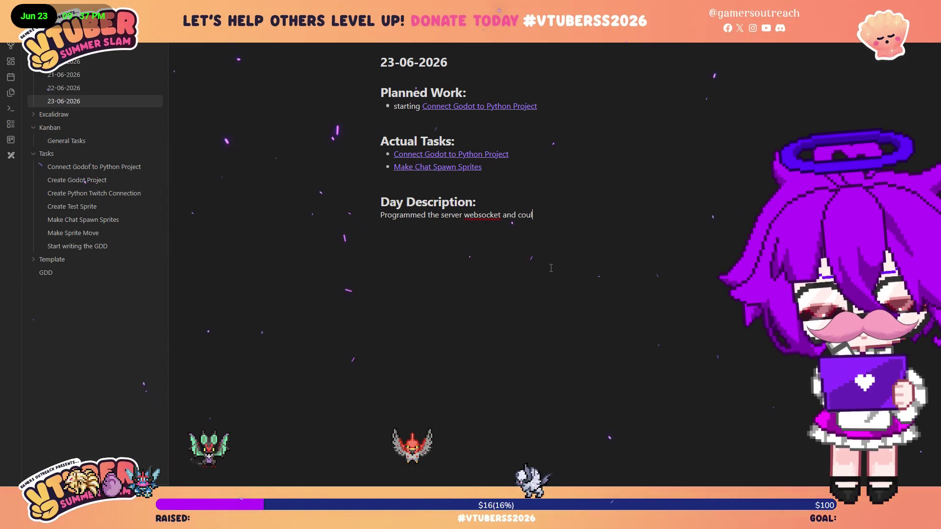
text(me)
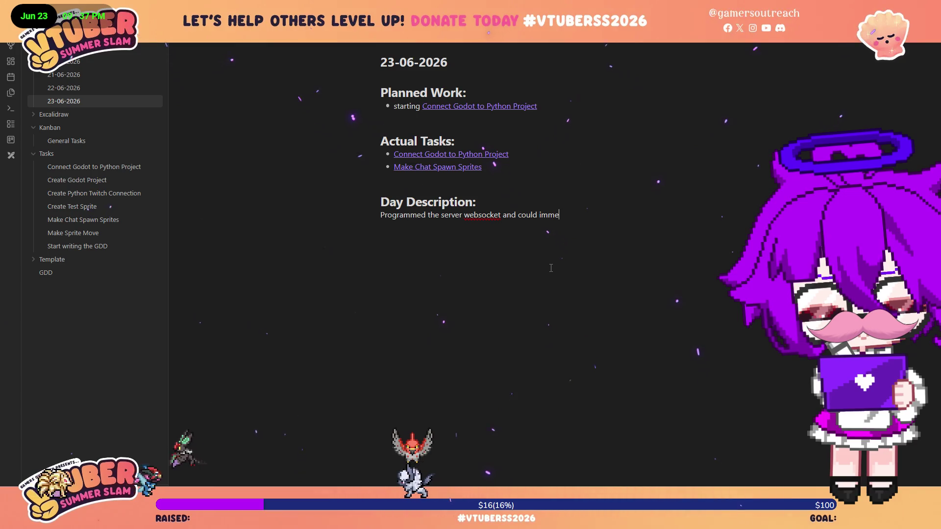
text(ly connec)
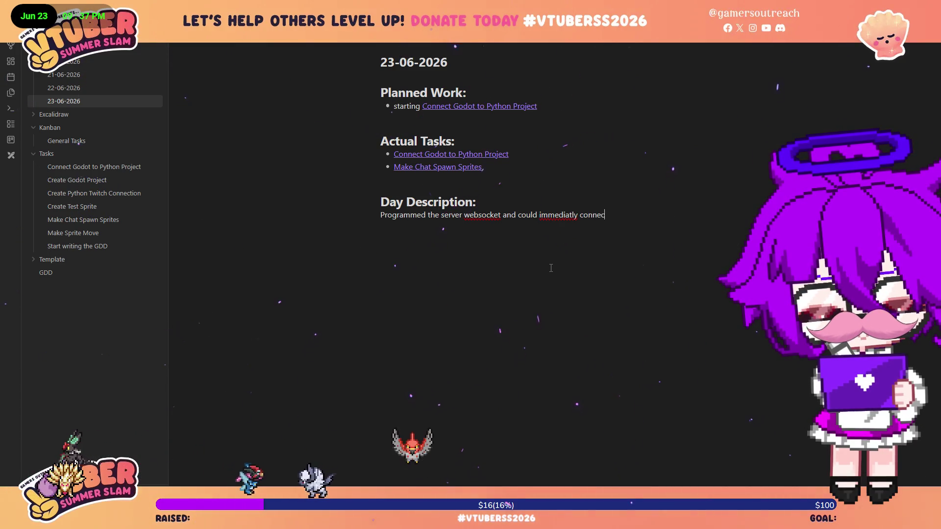
text(t to g)
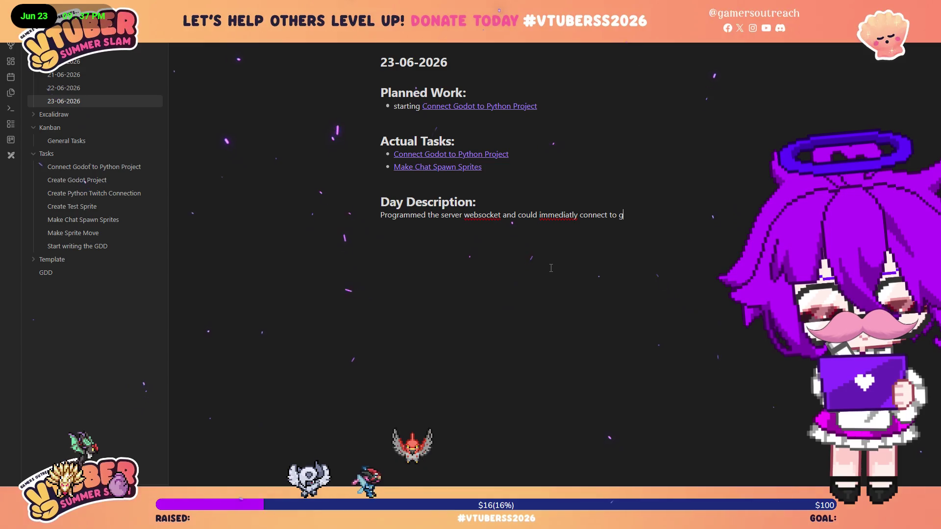
text(odot)
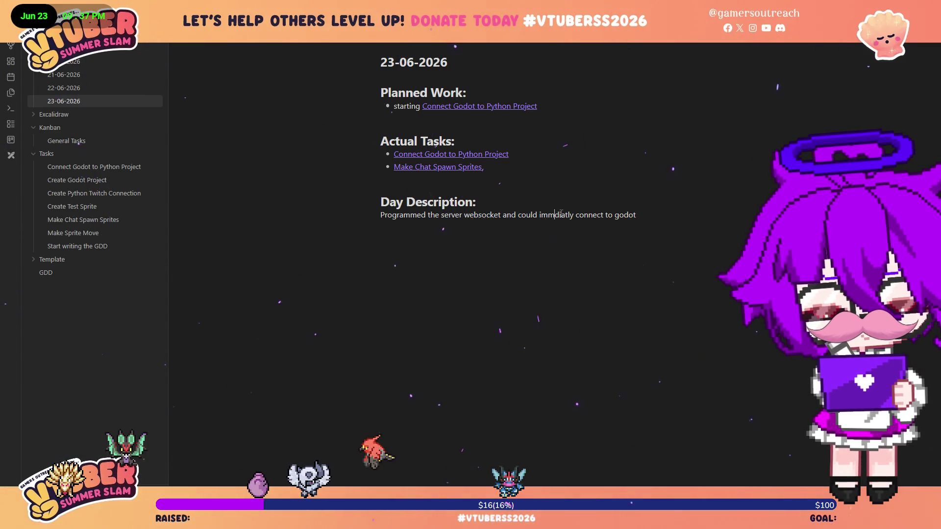
text(i)
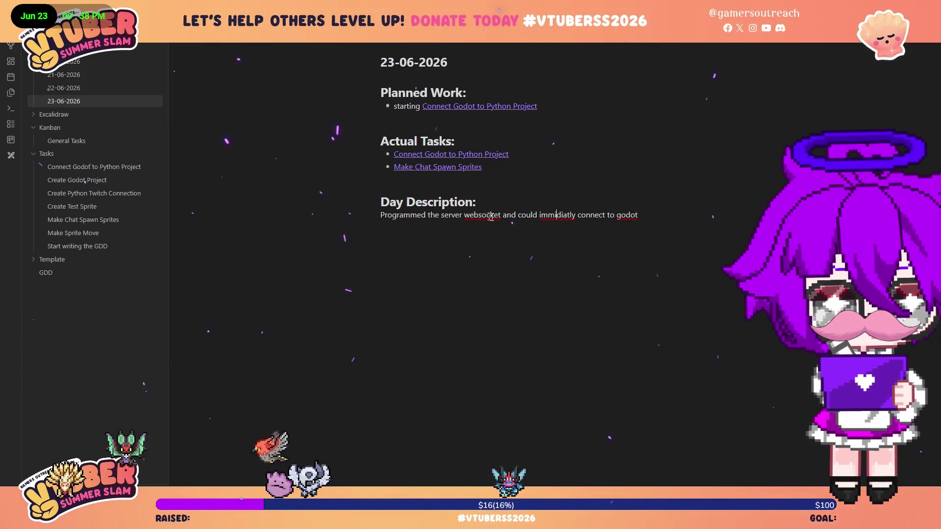
right_click(561, 218)
click(591, 229)
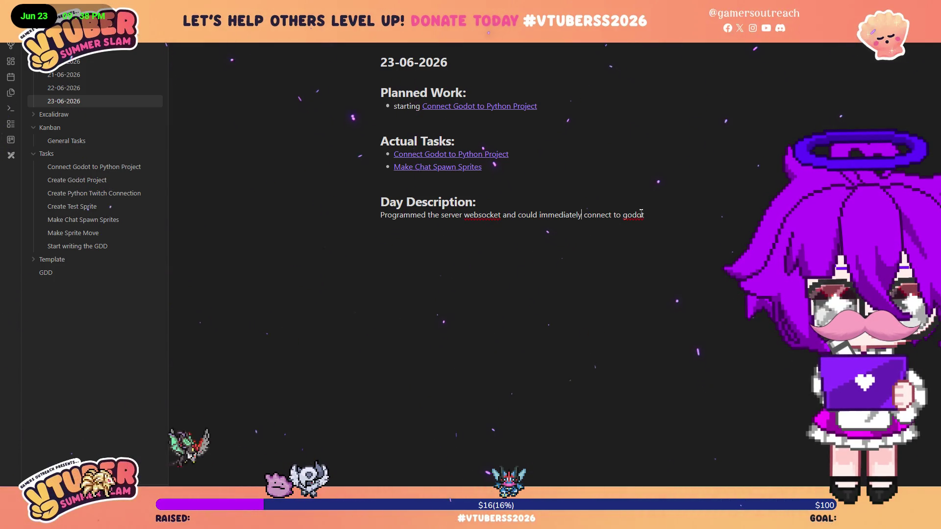
right_click(636, 216)
click(655, 224)
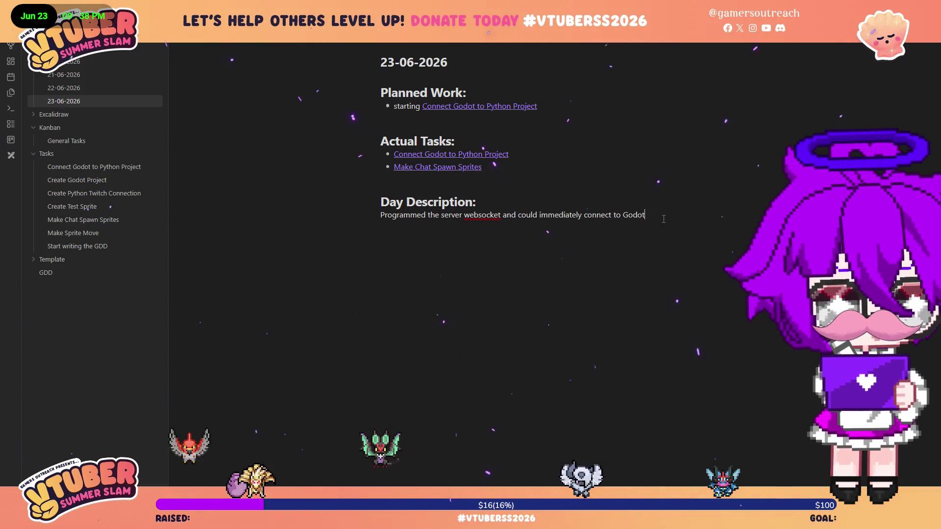
Step: Add that chat information couldn't reach the websocket connection, correcting 'integration'
text(. Bu)
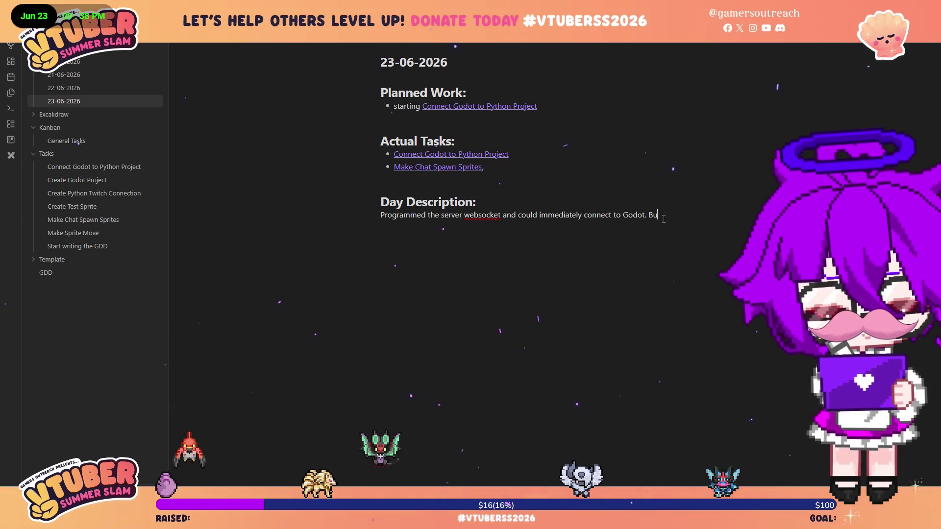
text(t could not t)
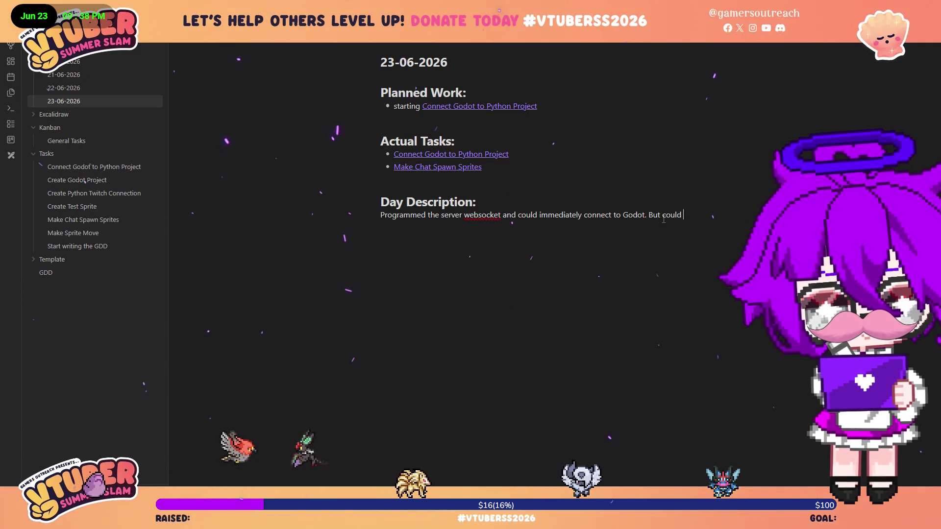
text(ransfer )
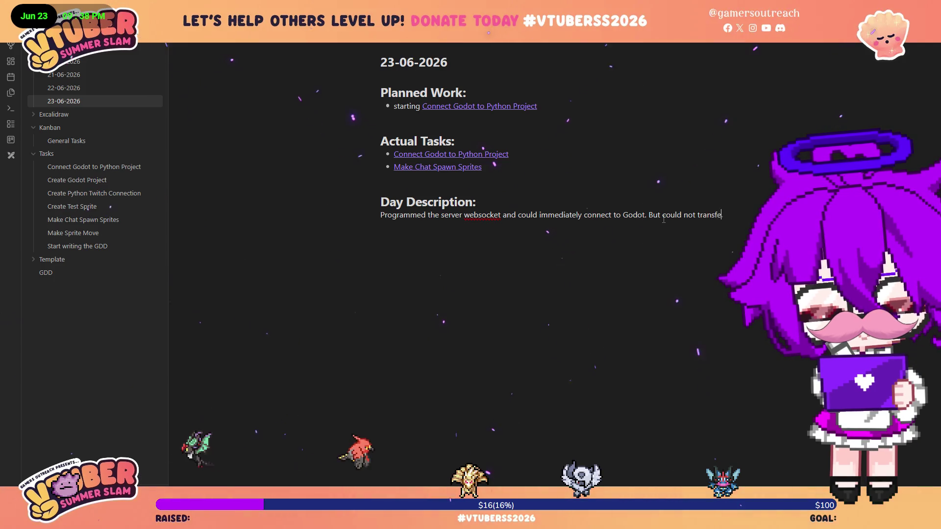
text(chat )
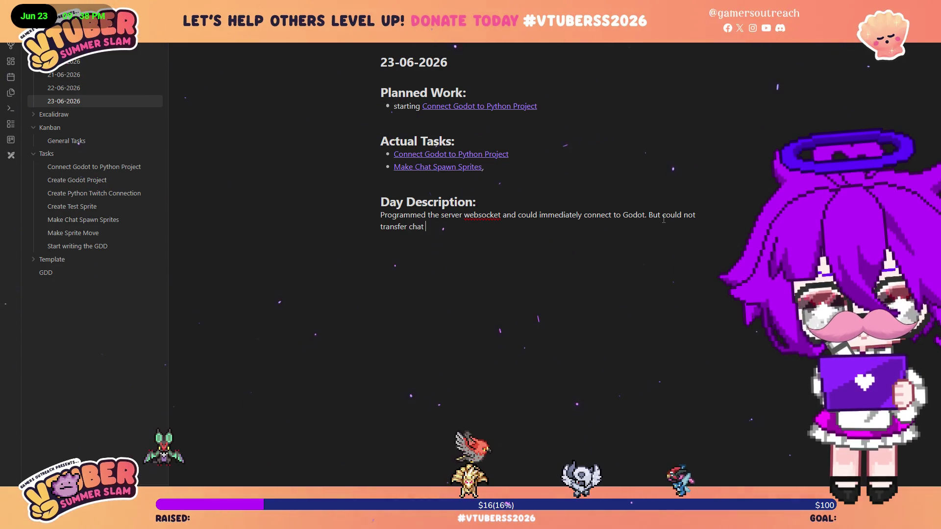
text(informati)
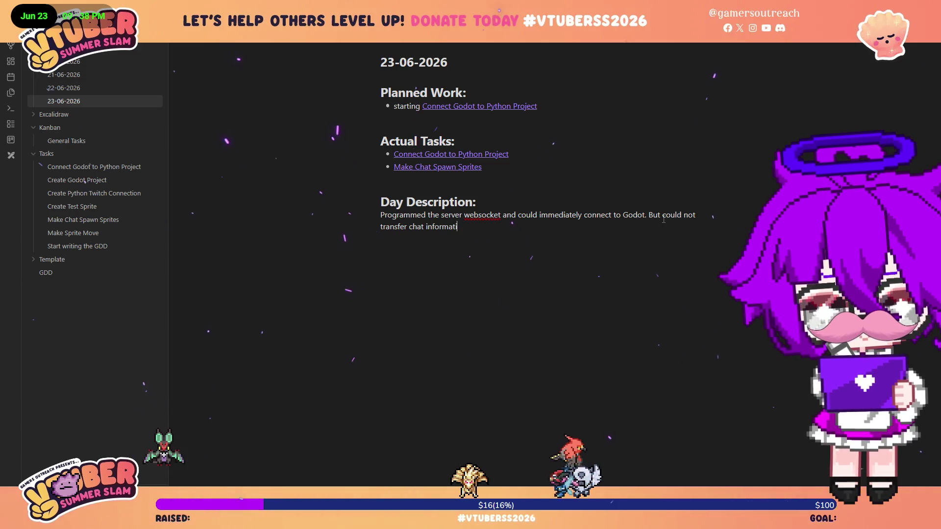
text(on to the w)
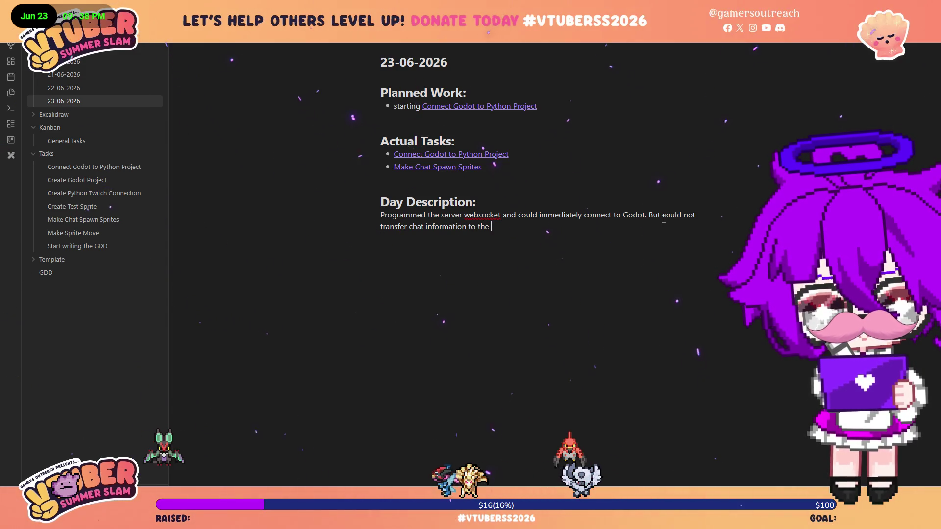
text(ebsocket c)
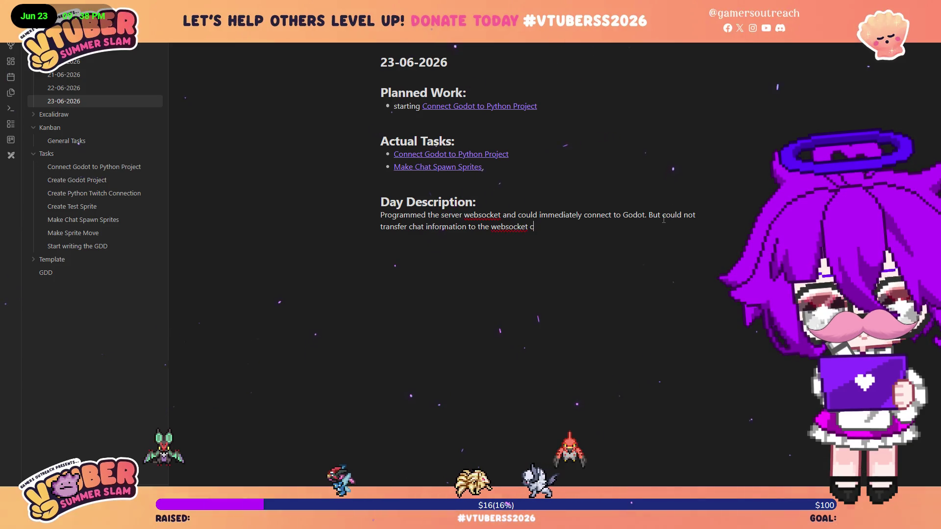
text(onnection.)
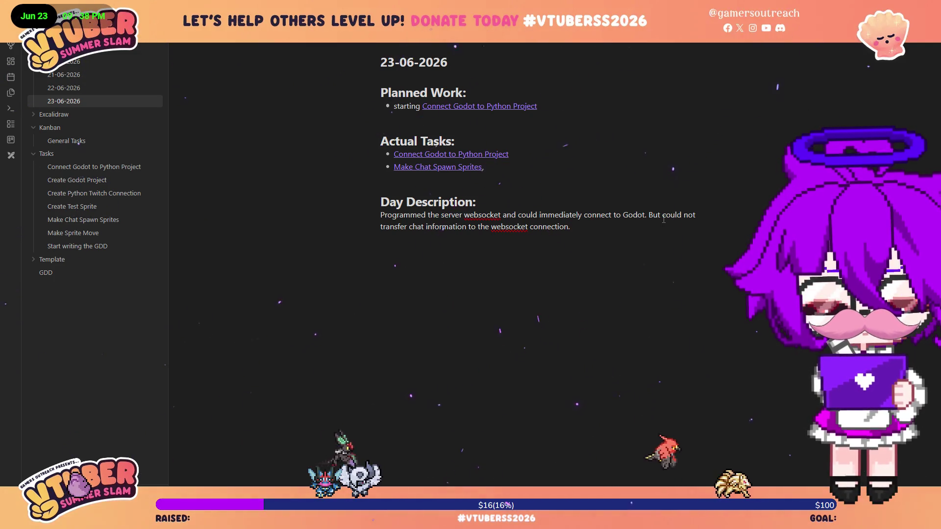
text( The )
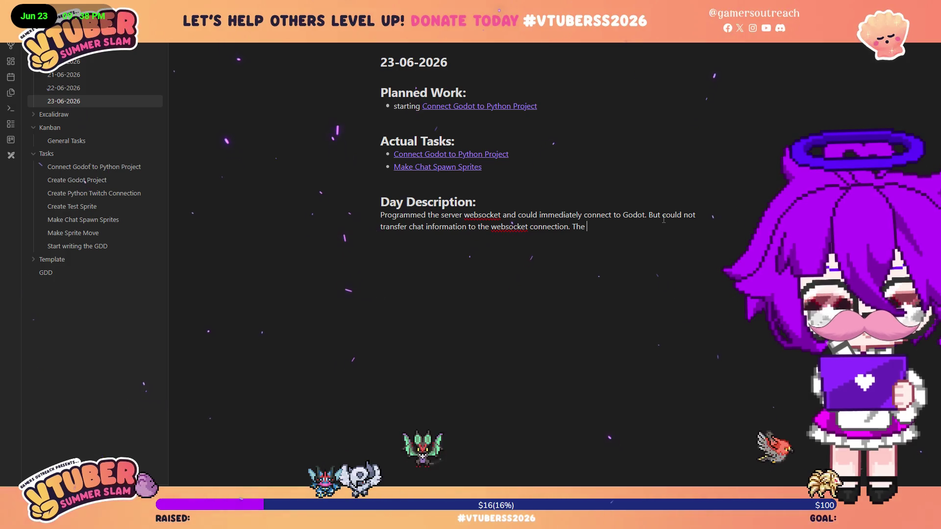
text(chat )
text(intergrat)
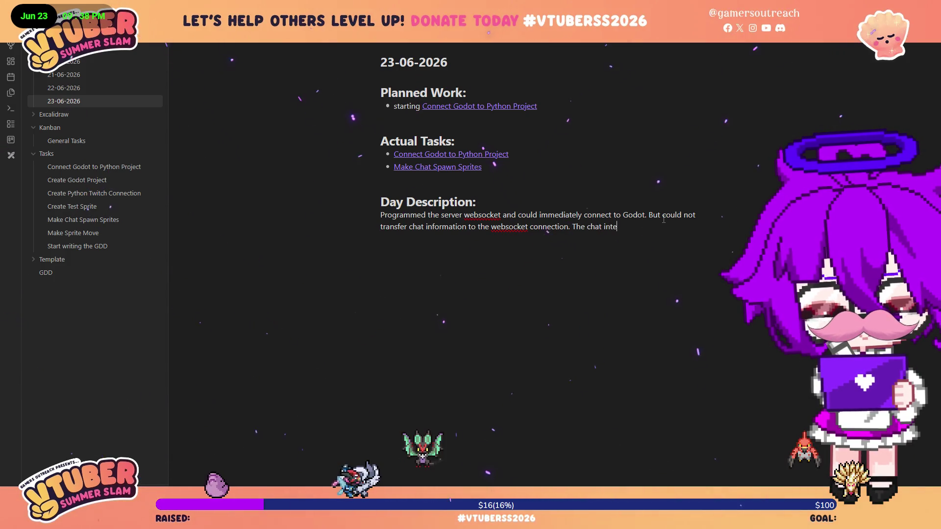
text(ion)
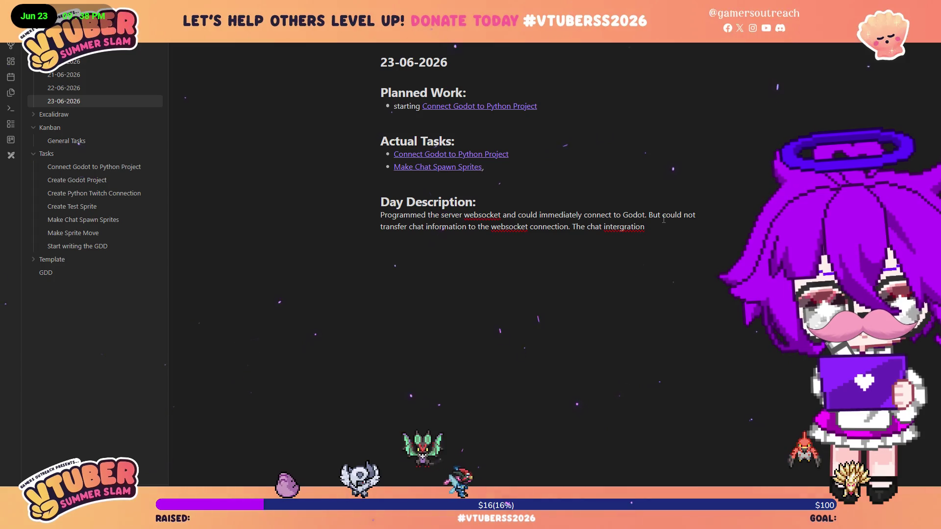
right_click(626, 231)
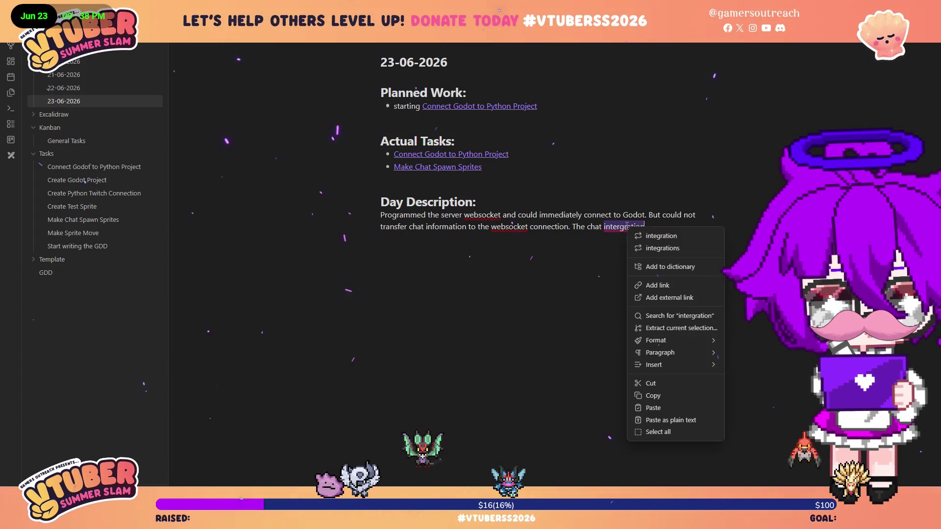
click(643, 237)
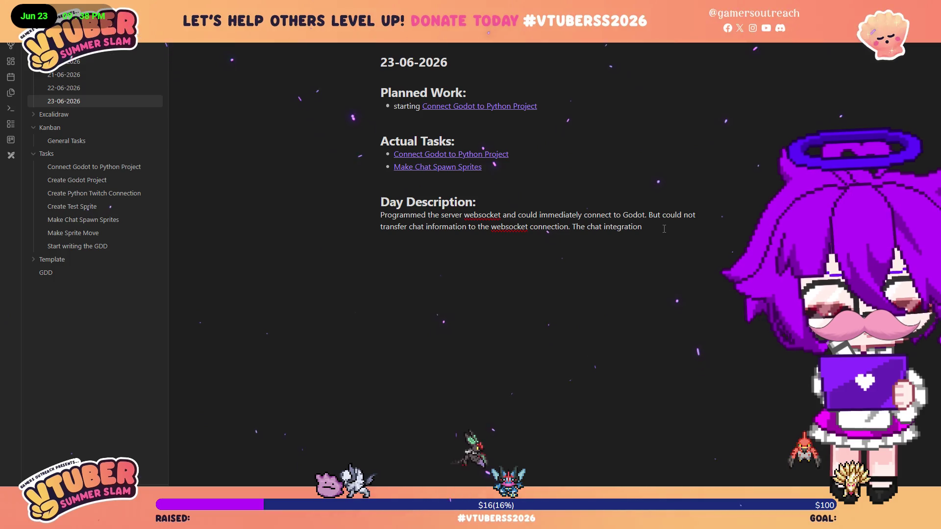
Step: Explain the separate chat thread and that a webserver request lets the information get transferred
text(on a )
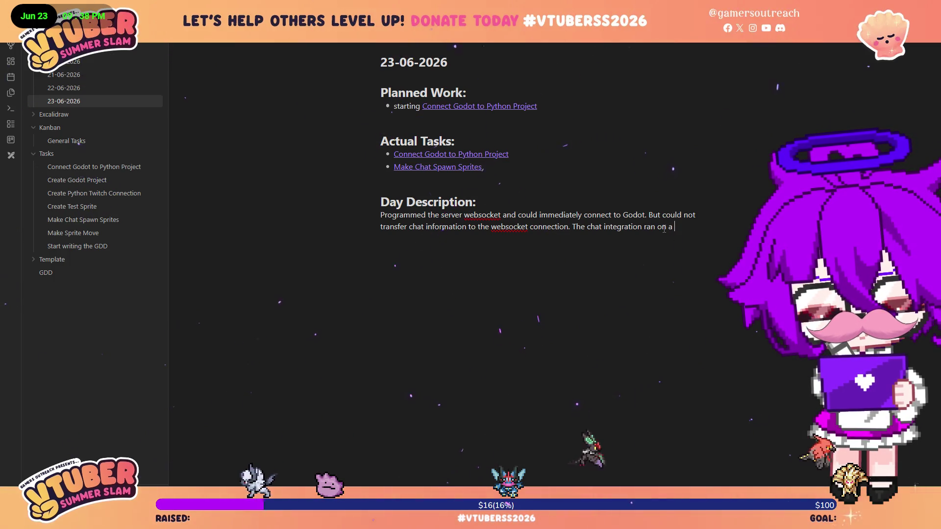
text(different th)
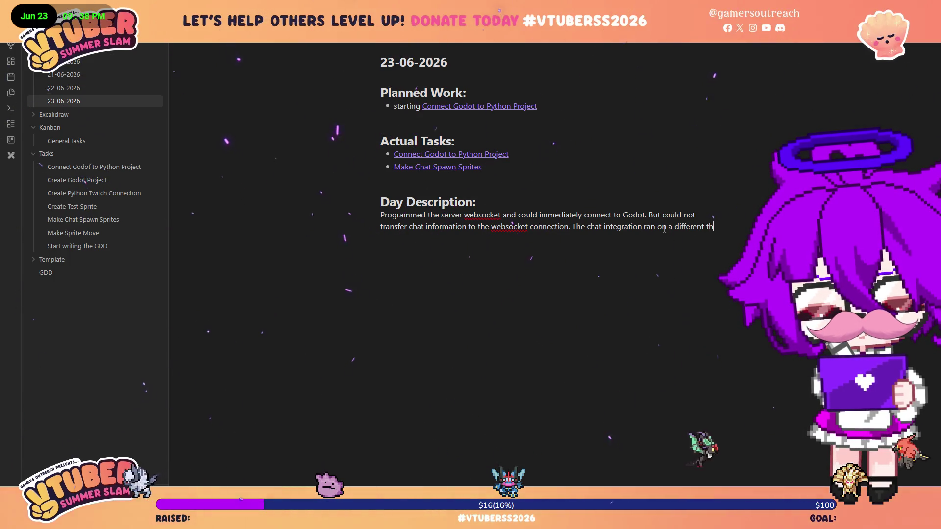
text(read and could no)
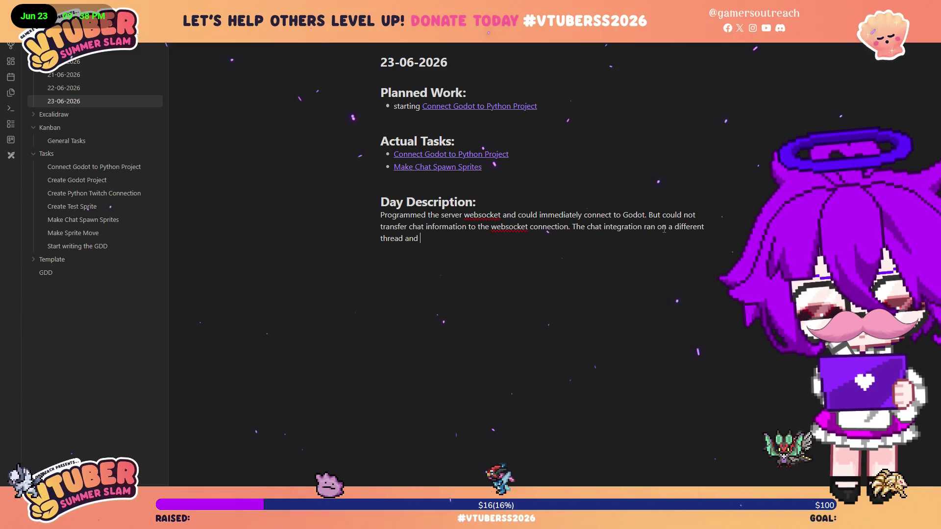
text(t in)
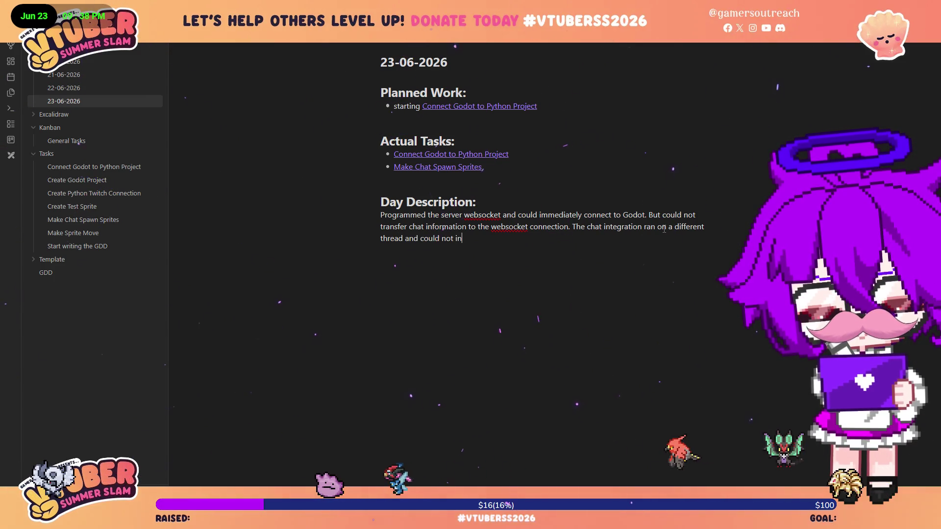
text(e)
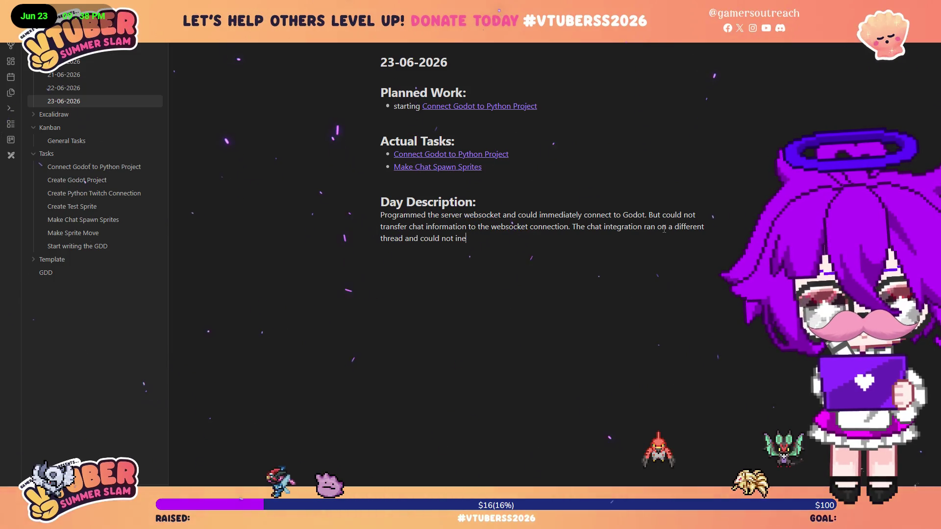
key(BackSpace)
text(teract with the rest)
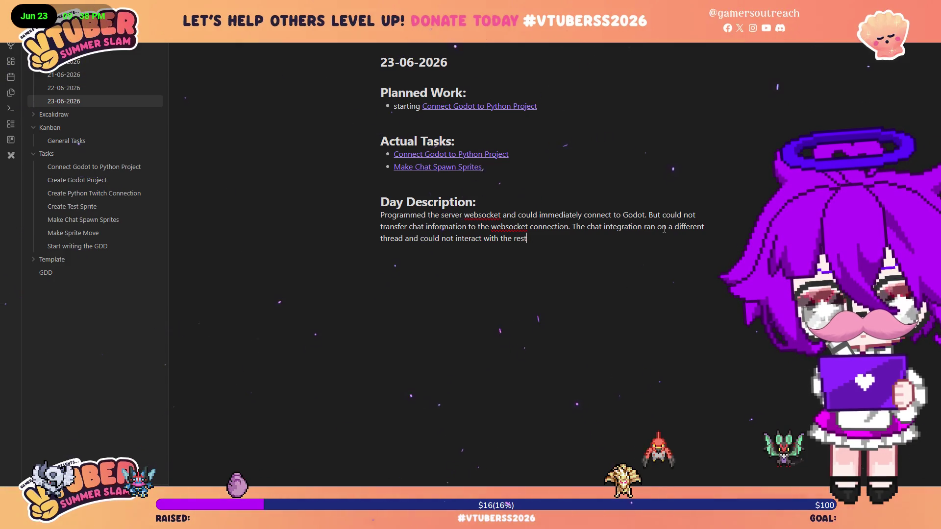
text(. )
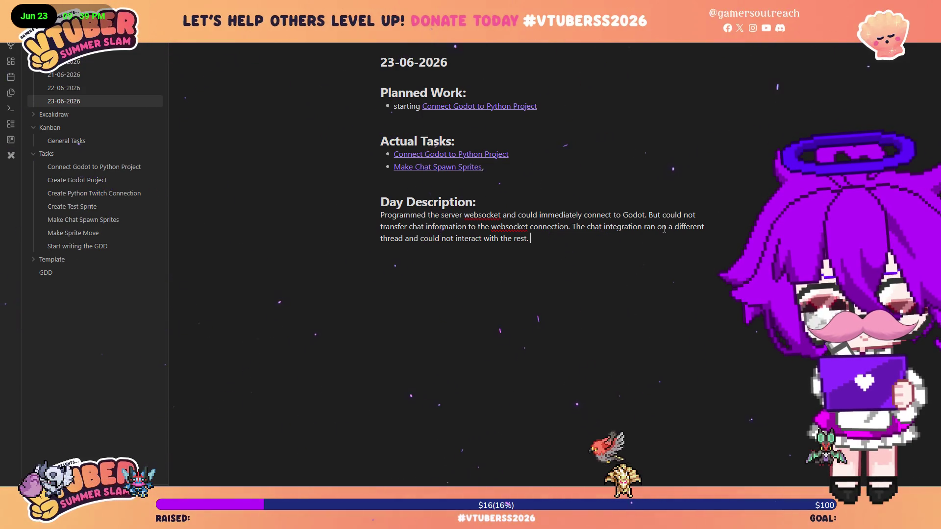
text(By mak)
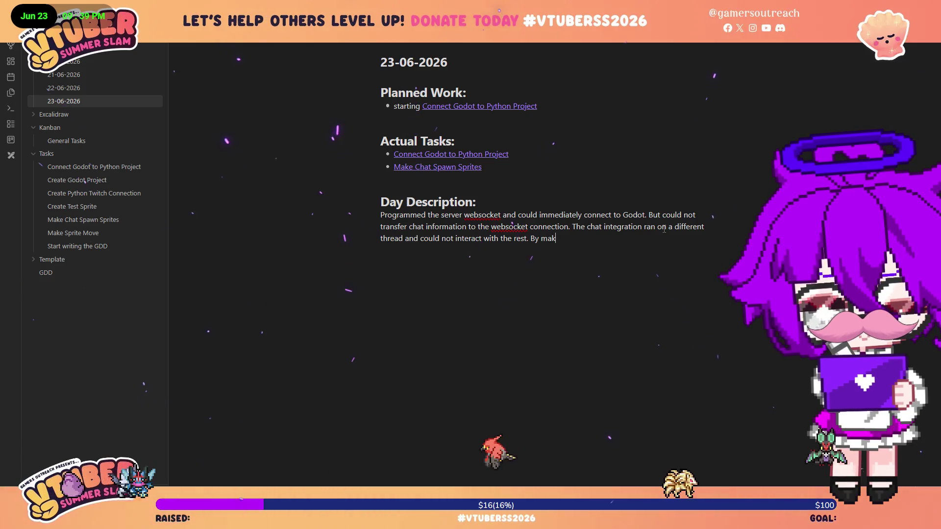
text(ing a request to the )
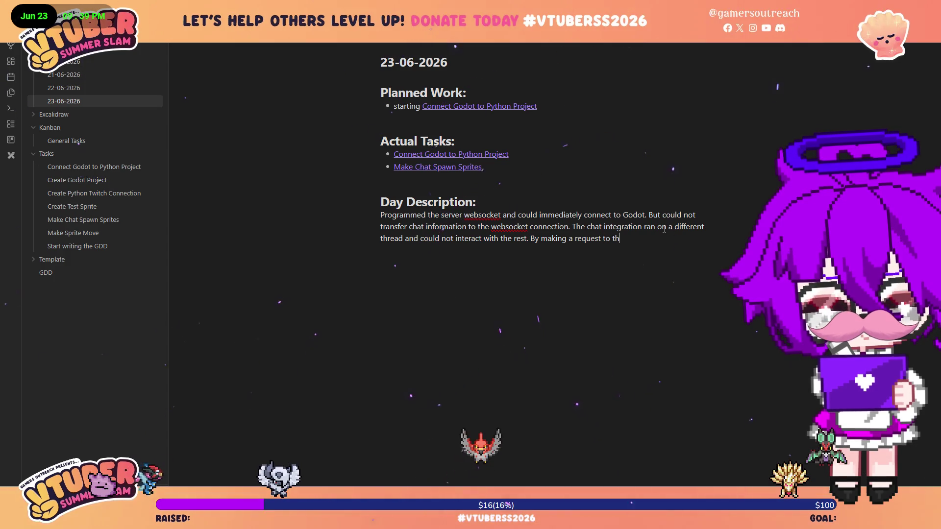
text(ser)
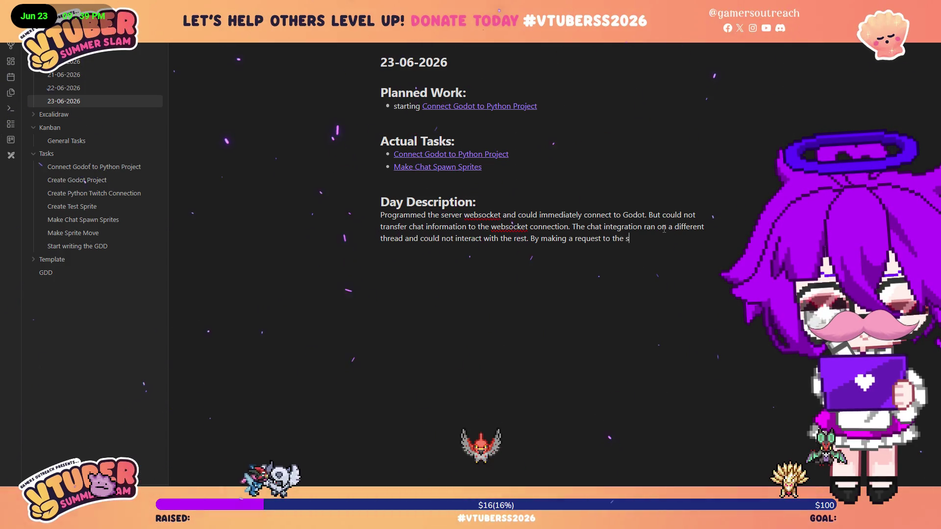
key(BackSpace)
key(BackSpace)
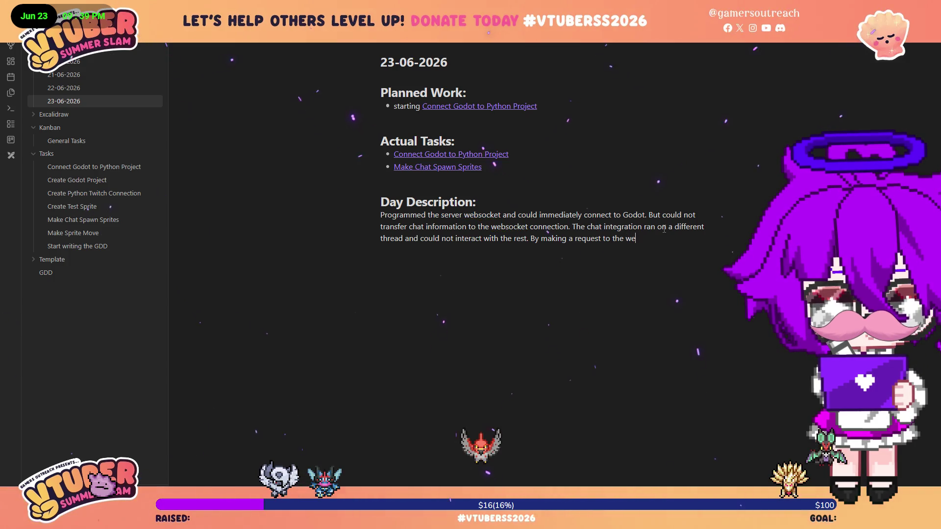
text(webserver, )
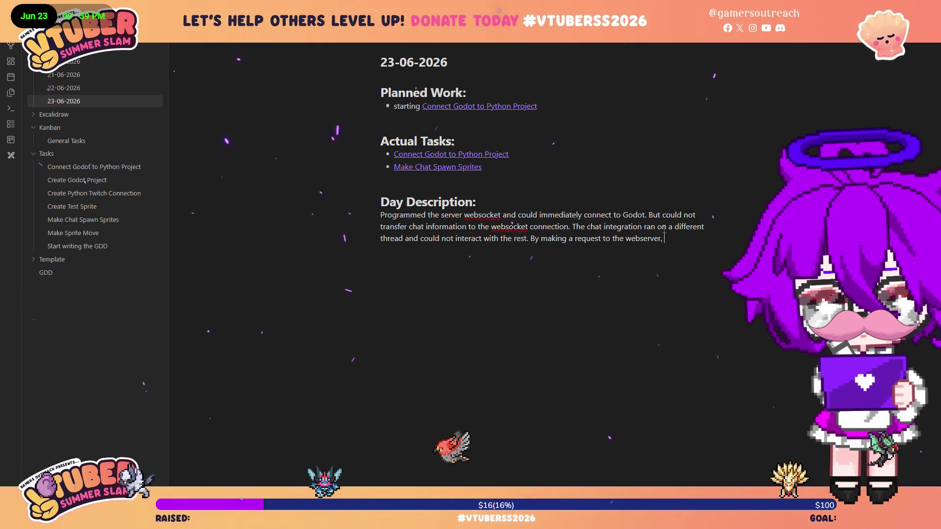
text(the in)
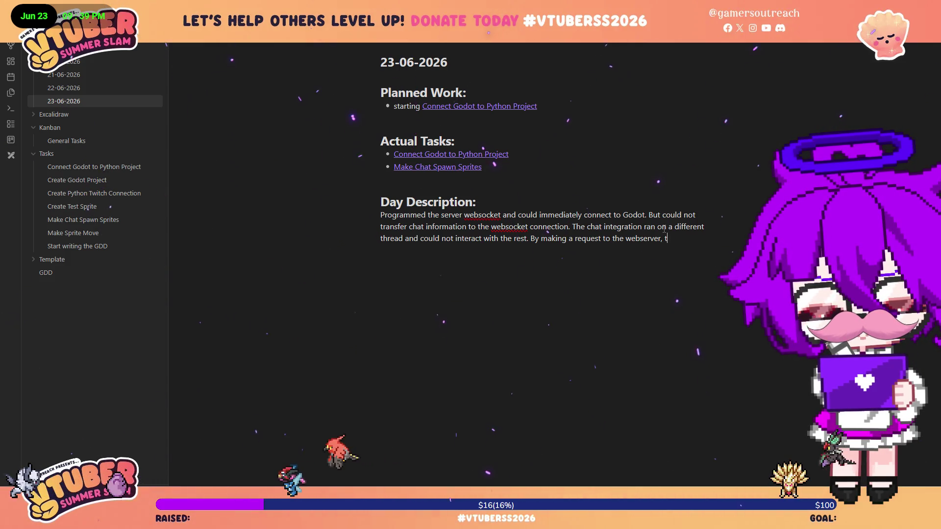
text(formaio)
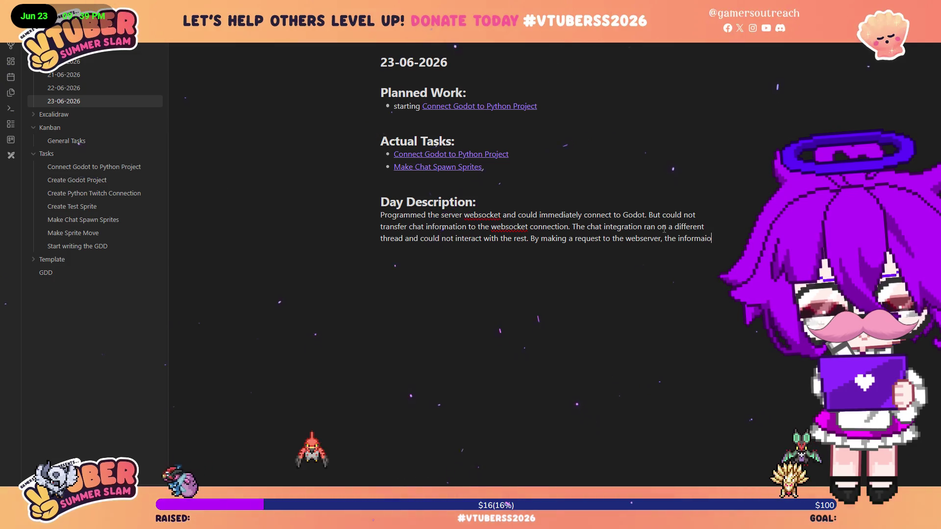
key(BackSpace)
key(BackSpace)
text(tion gets trans)
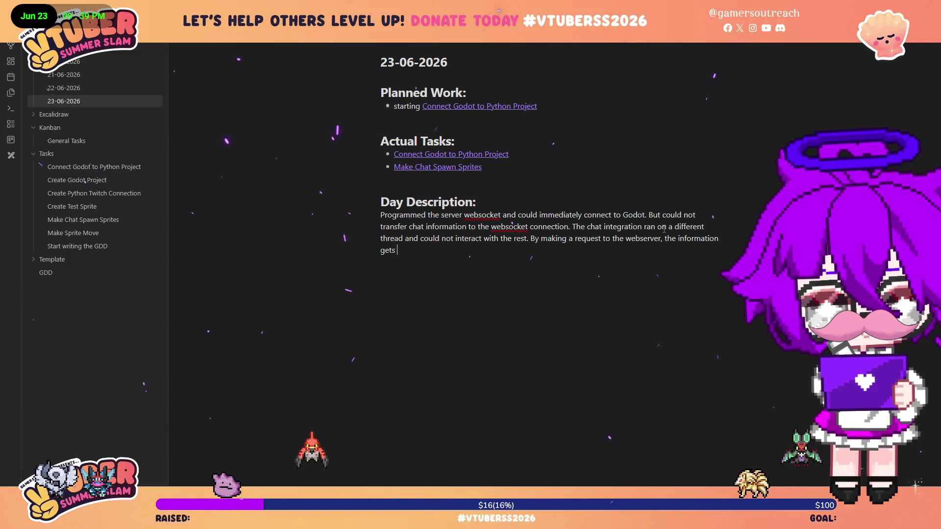
text(fere)
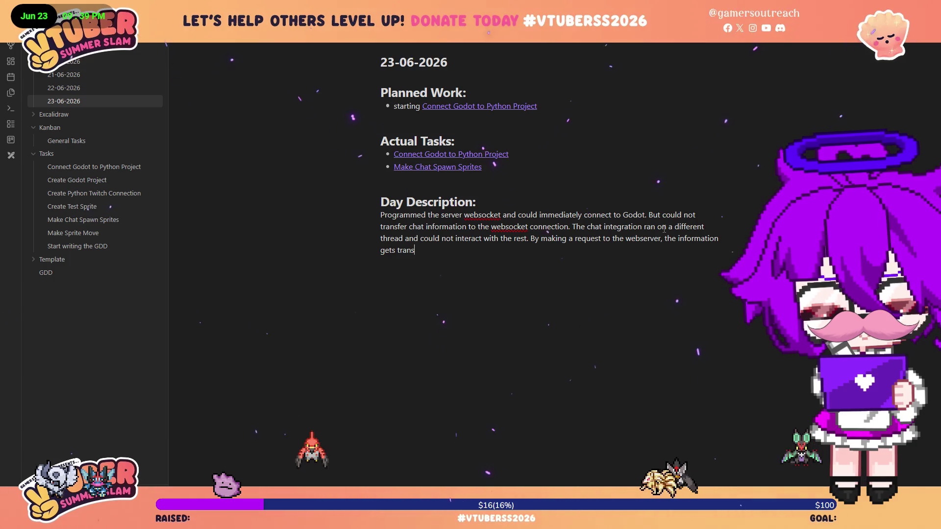
key(BackSpace)
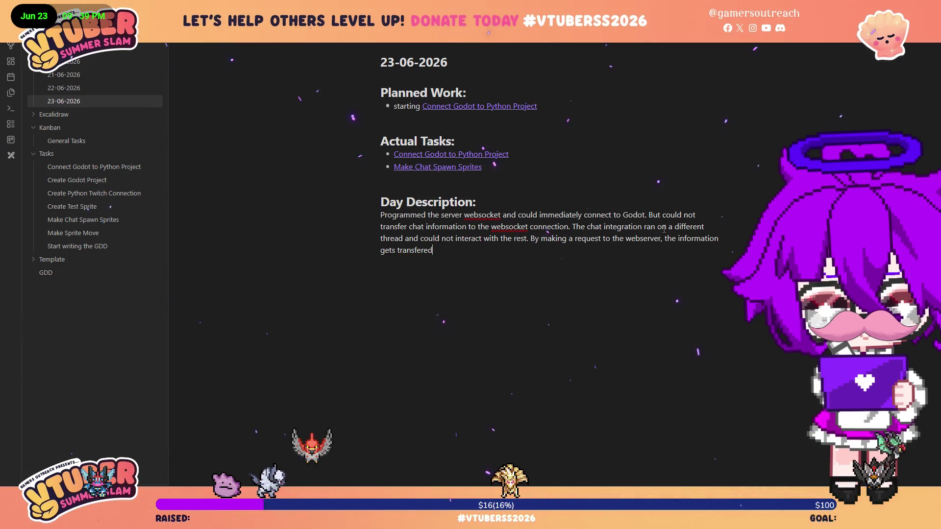
Step: Correct 'transfered' to 'transferred' and add 'successfully' after it
right_click(431, 250)
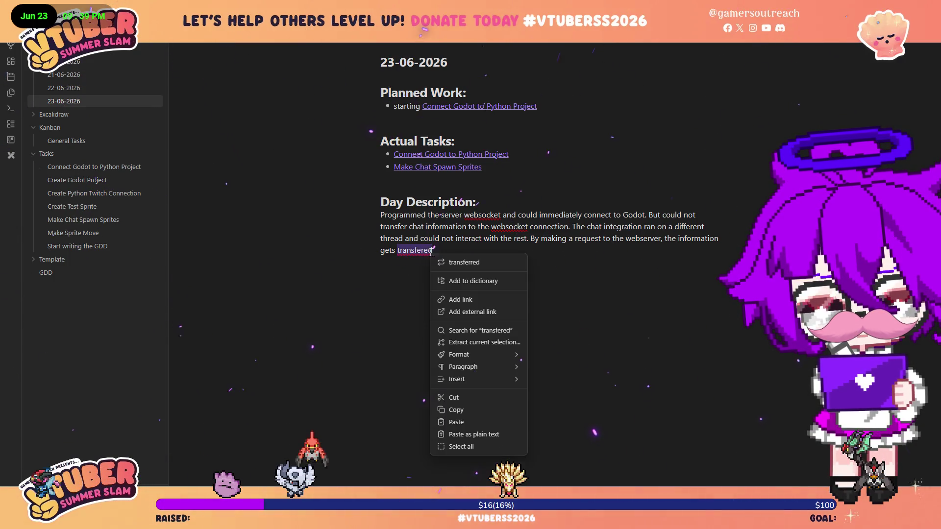
click(466, 262)
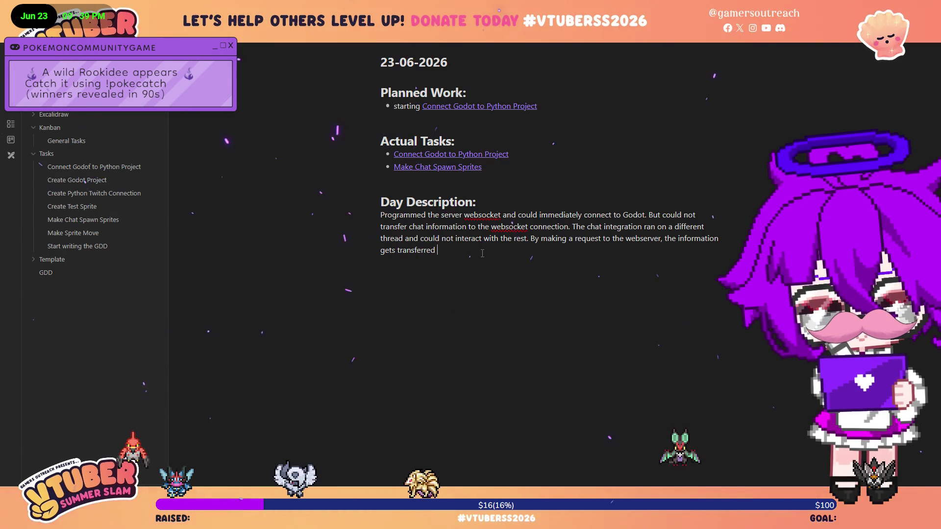
text(cesfull)
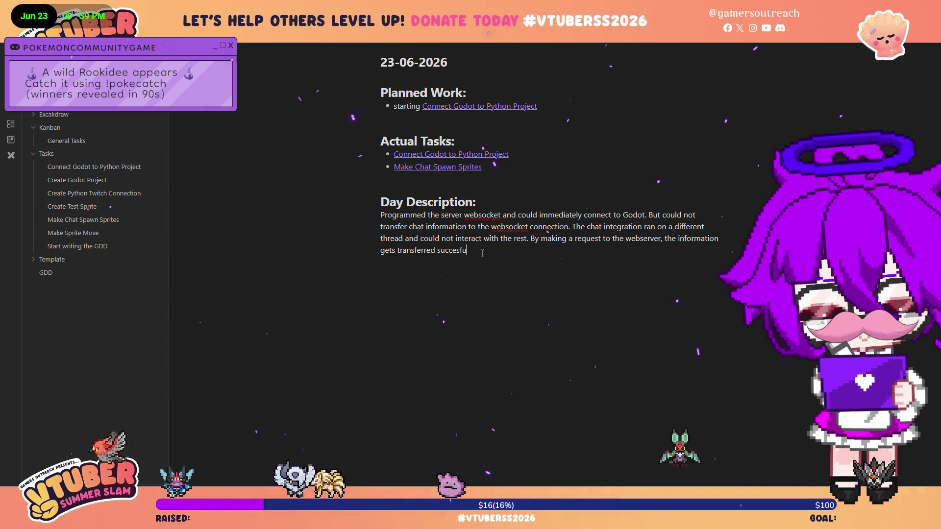
text(y.)
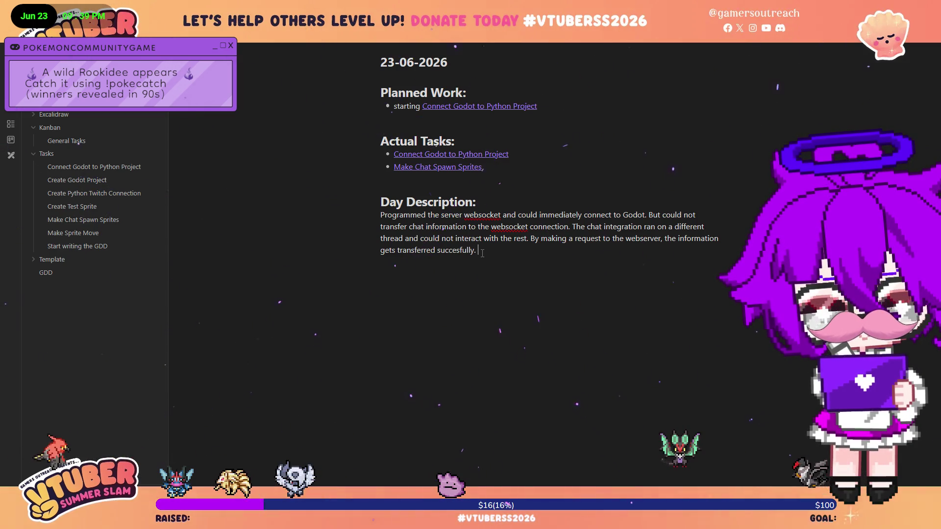
key(BackSpace)
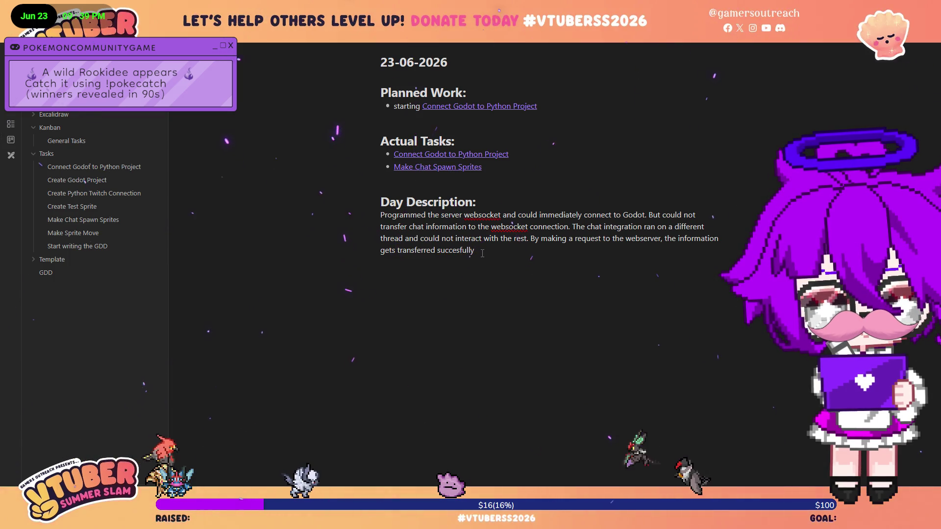
Step: Add that Godot now reads chat messages and players spawn or despawn by typing !commands
text(odot )
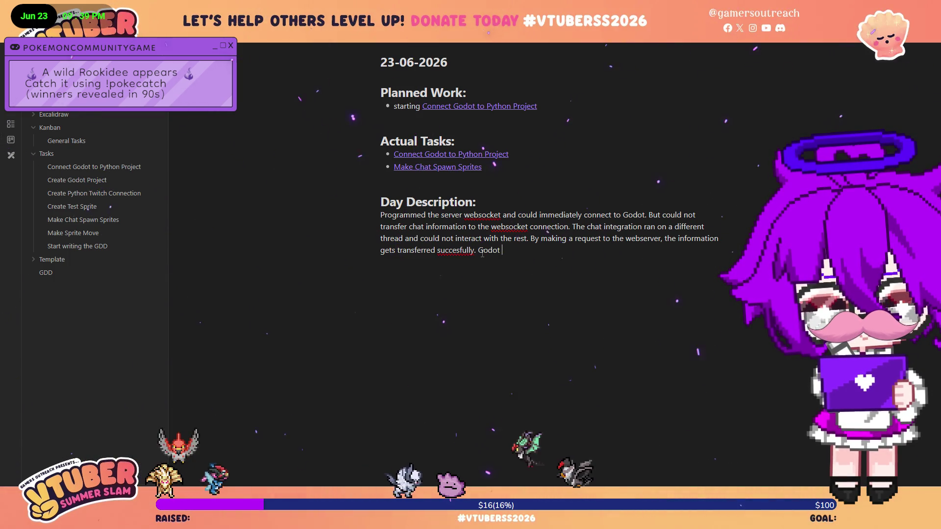
text(now re)
key(BackSpace)
key(BackSpace)
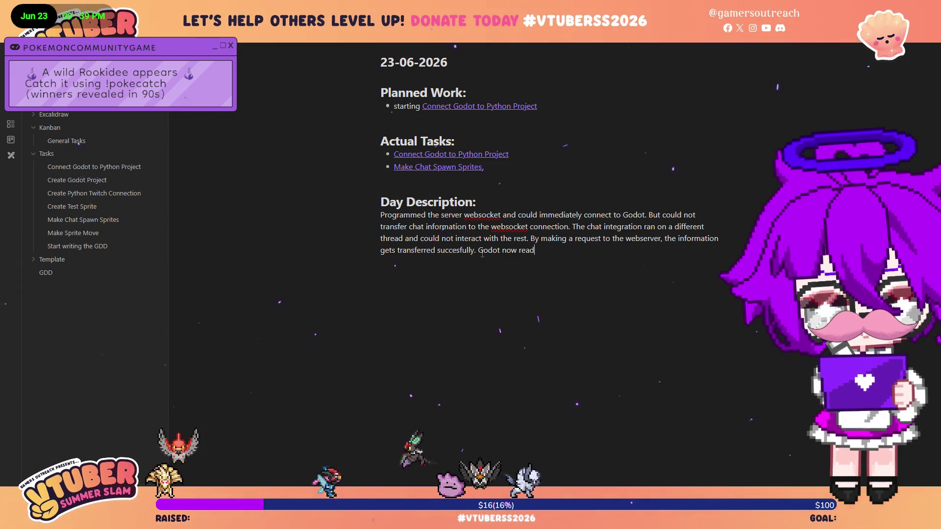
text(s chat messages.)
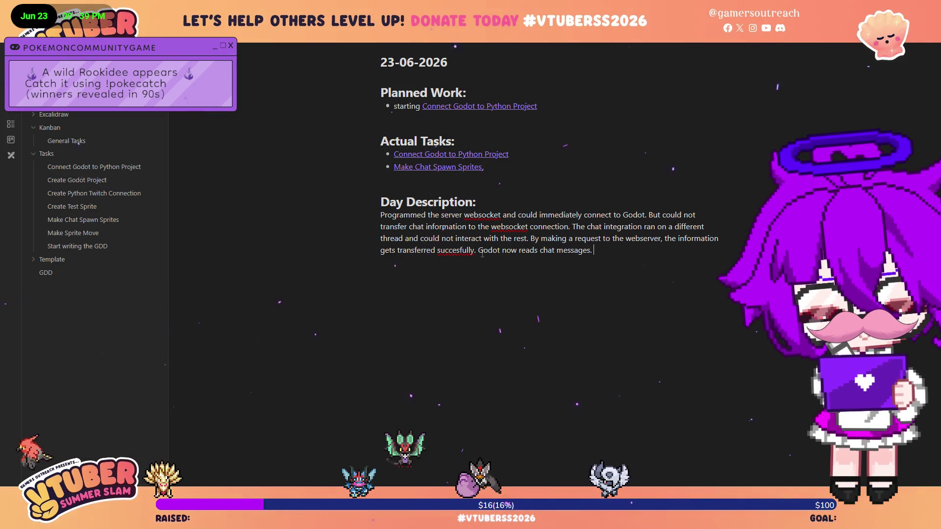
text(layer )
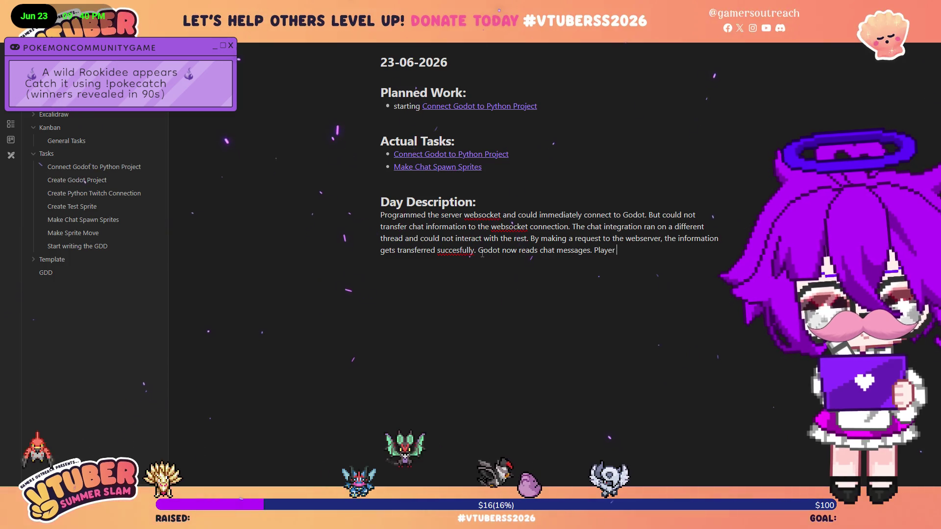
text(wn by ty)
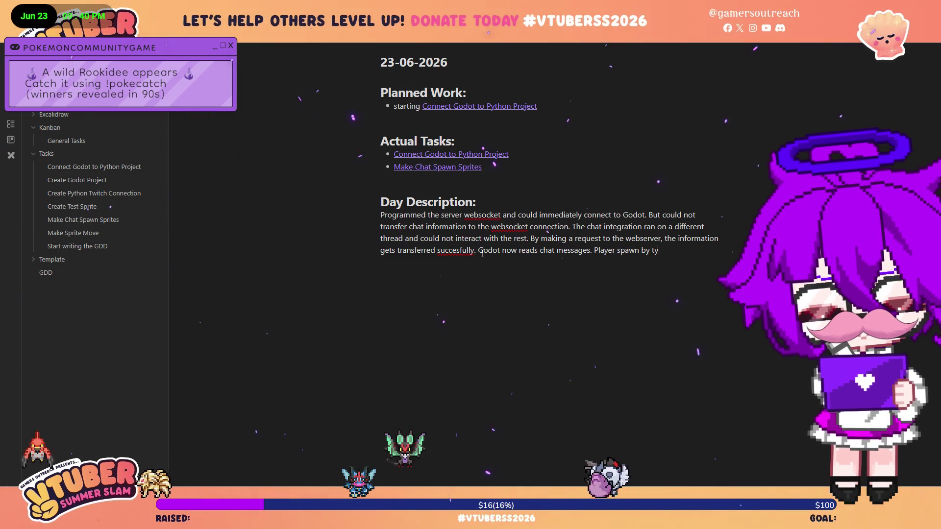
text(ng !command)
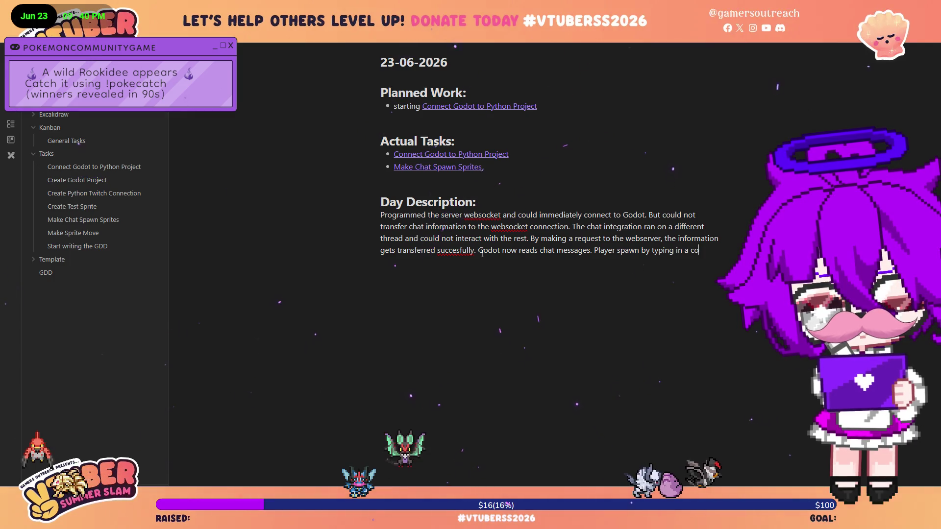
text(and)
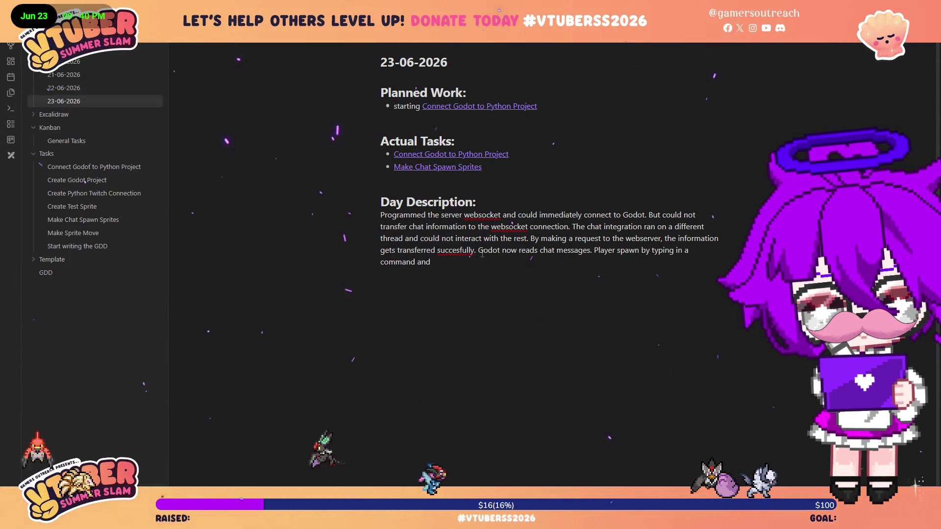
text( ge)
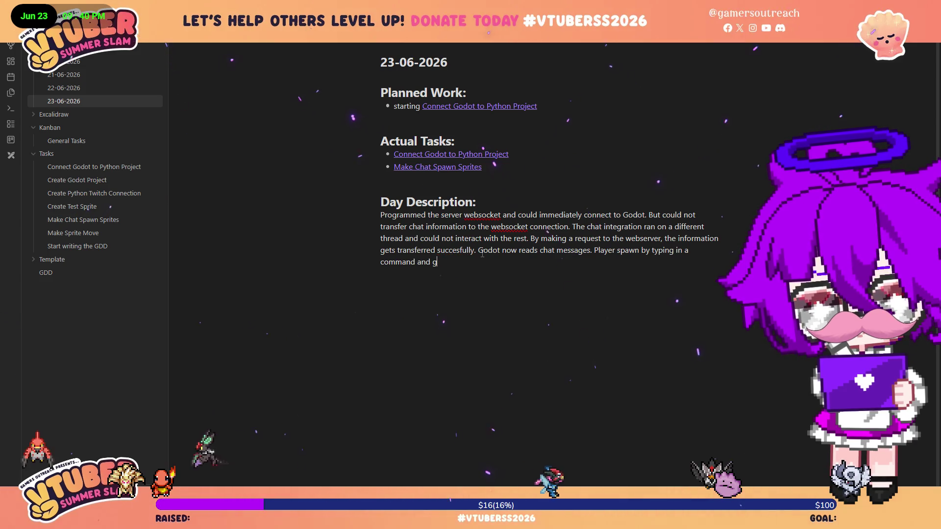
text(spawn by)
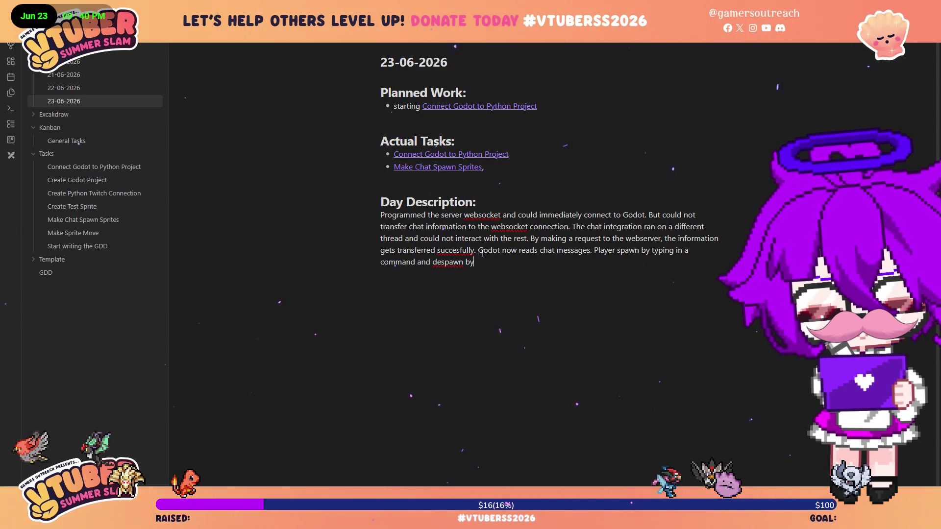
text( ty)
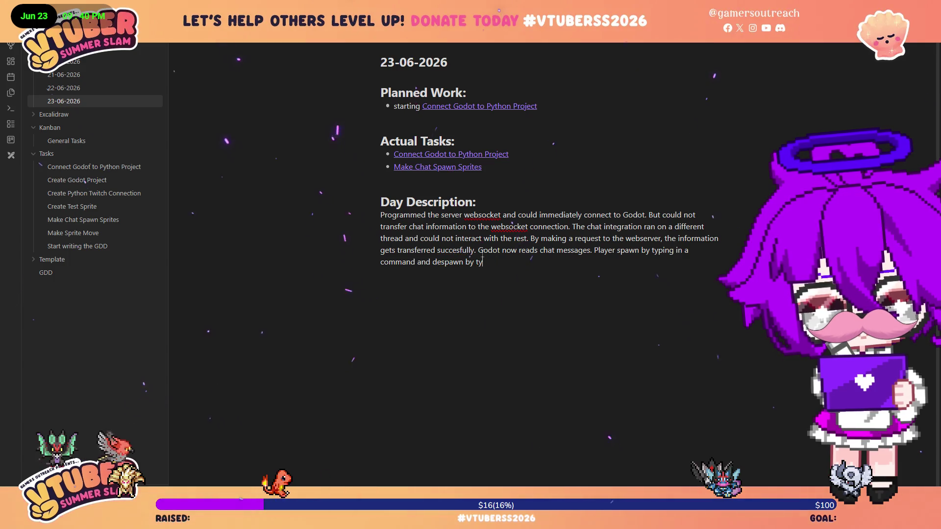
text(ng another.)
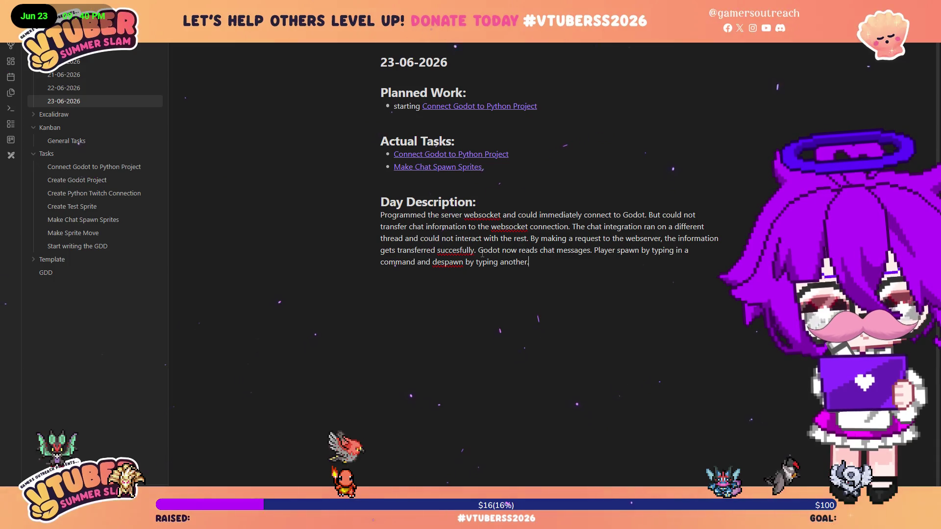
right_click(452, 250)
Step: Fix 'successfully', keep 'despawn', and add 'While on display, every message gets shown above their heads.'
click(456, 265)
right_click(456, 265)
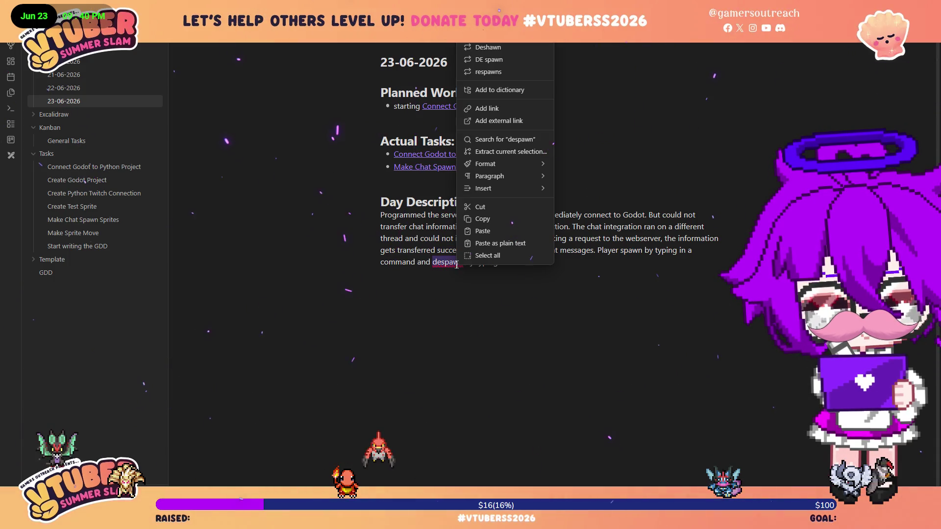
click(589, 263)
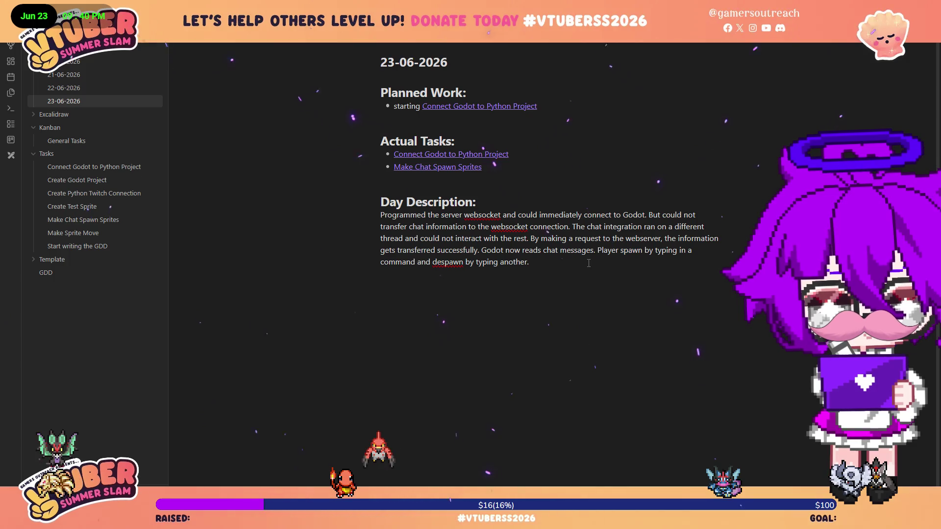
text(Whio)
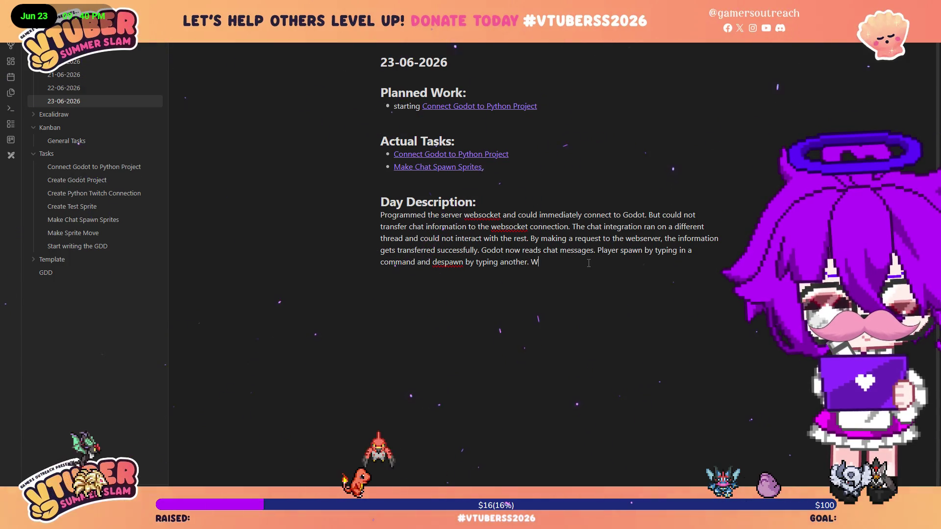
text(n d)
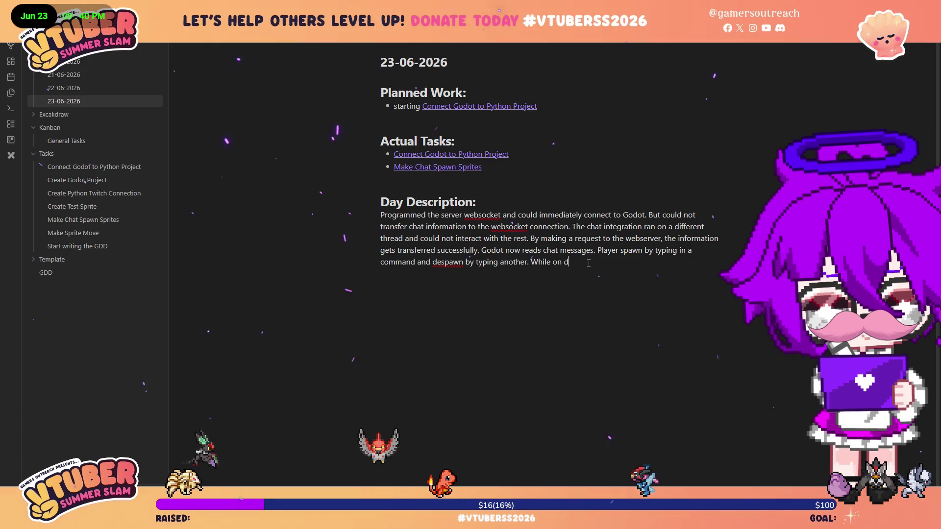
text(spaly)
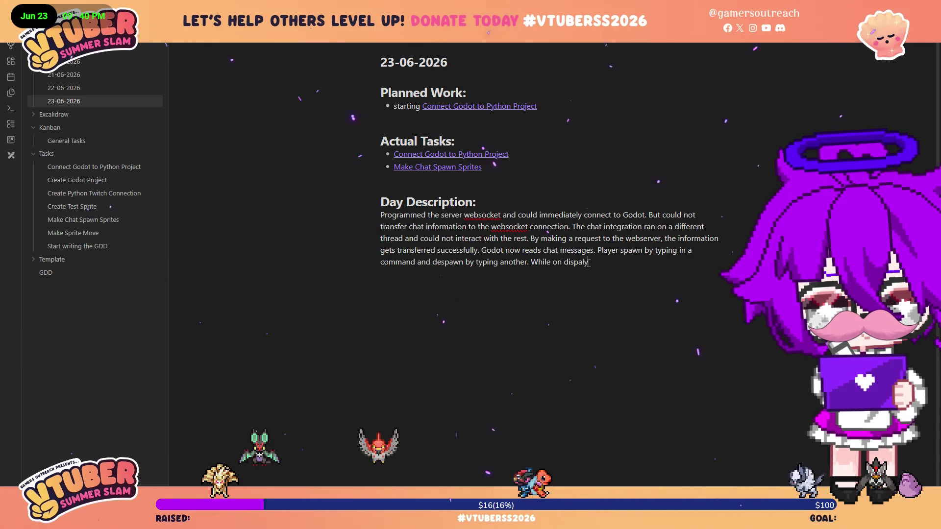
text(lay, every)
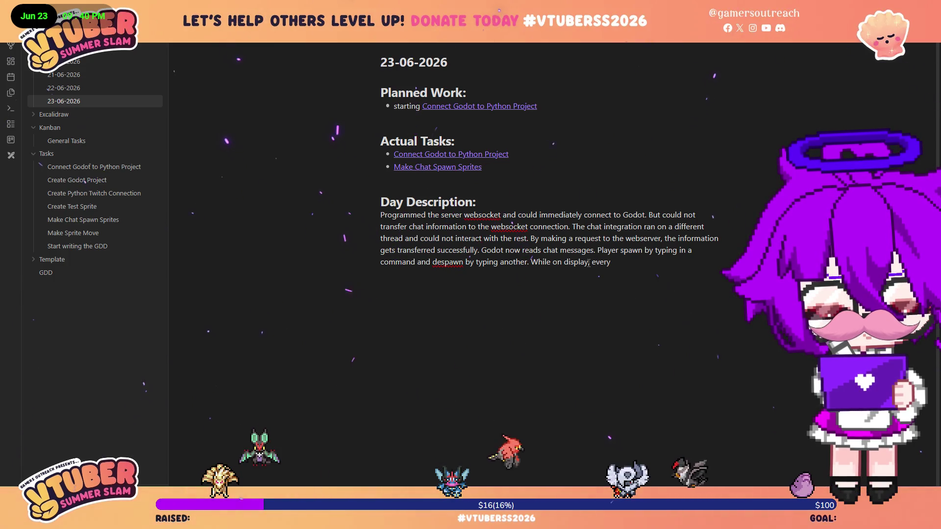
text(message gets shown)
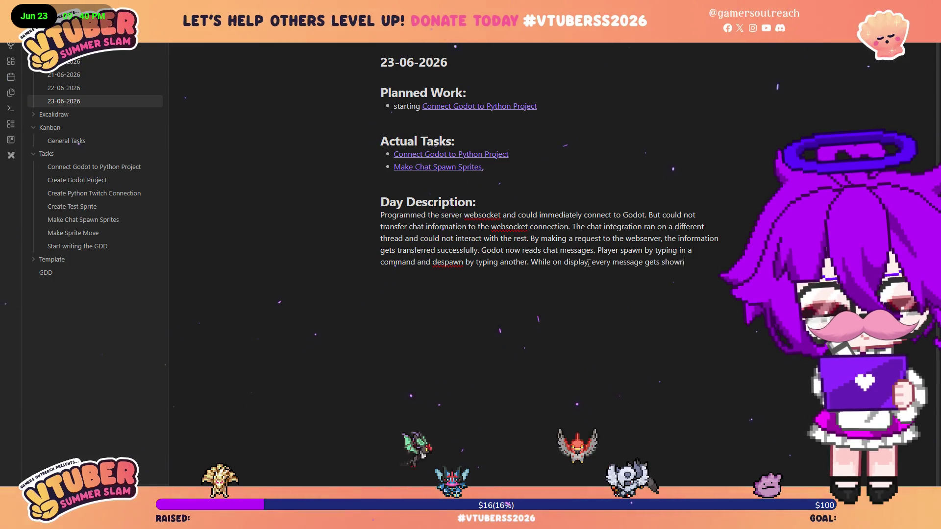
text( a)
key(BackSpace)
key(BackSpace)
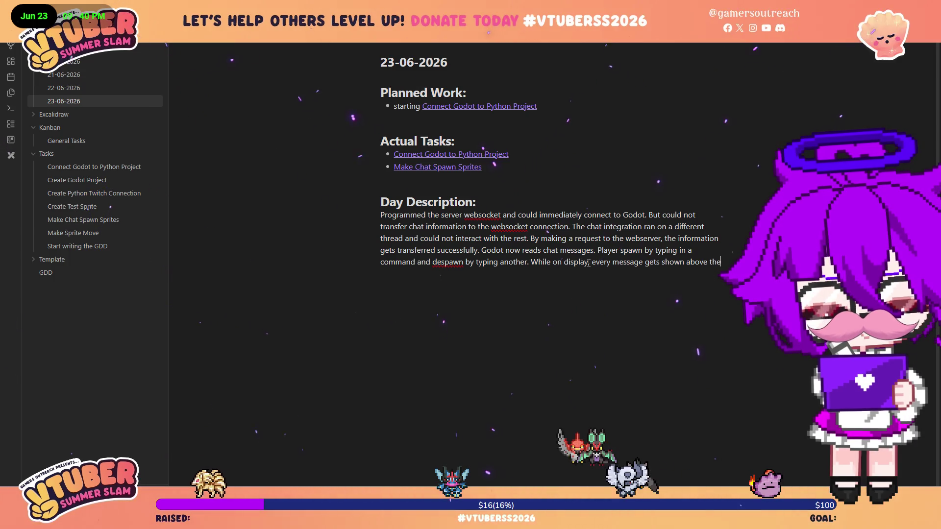
text(ir head)
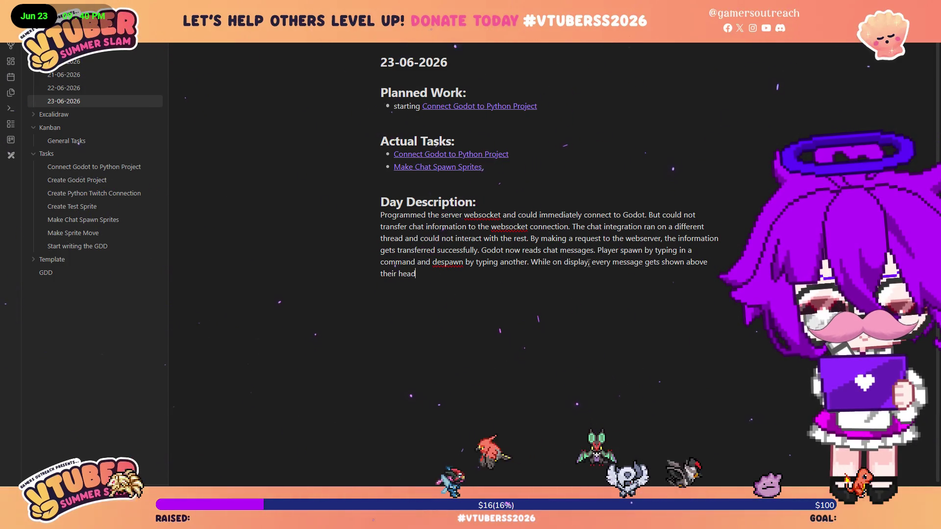
text(s.)
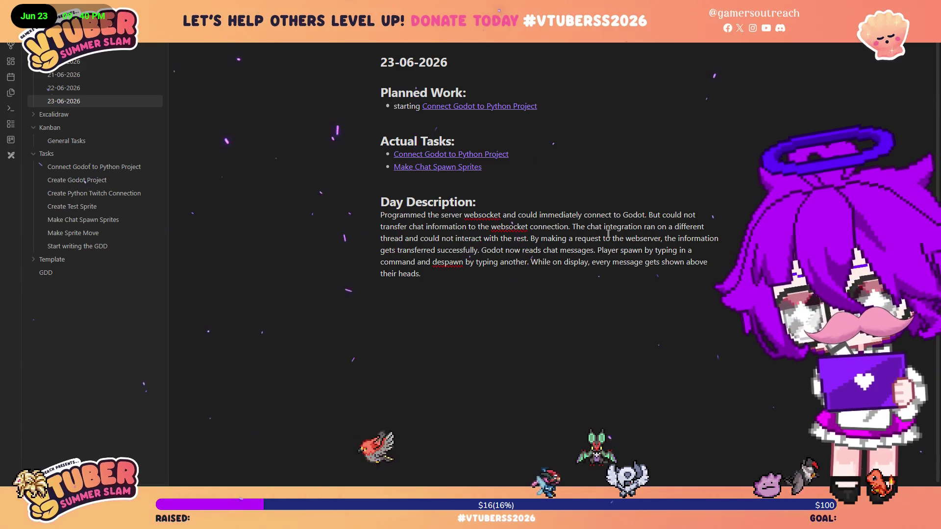